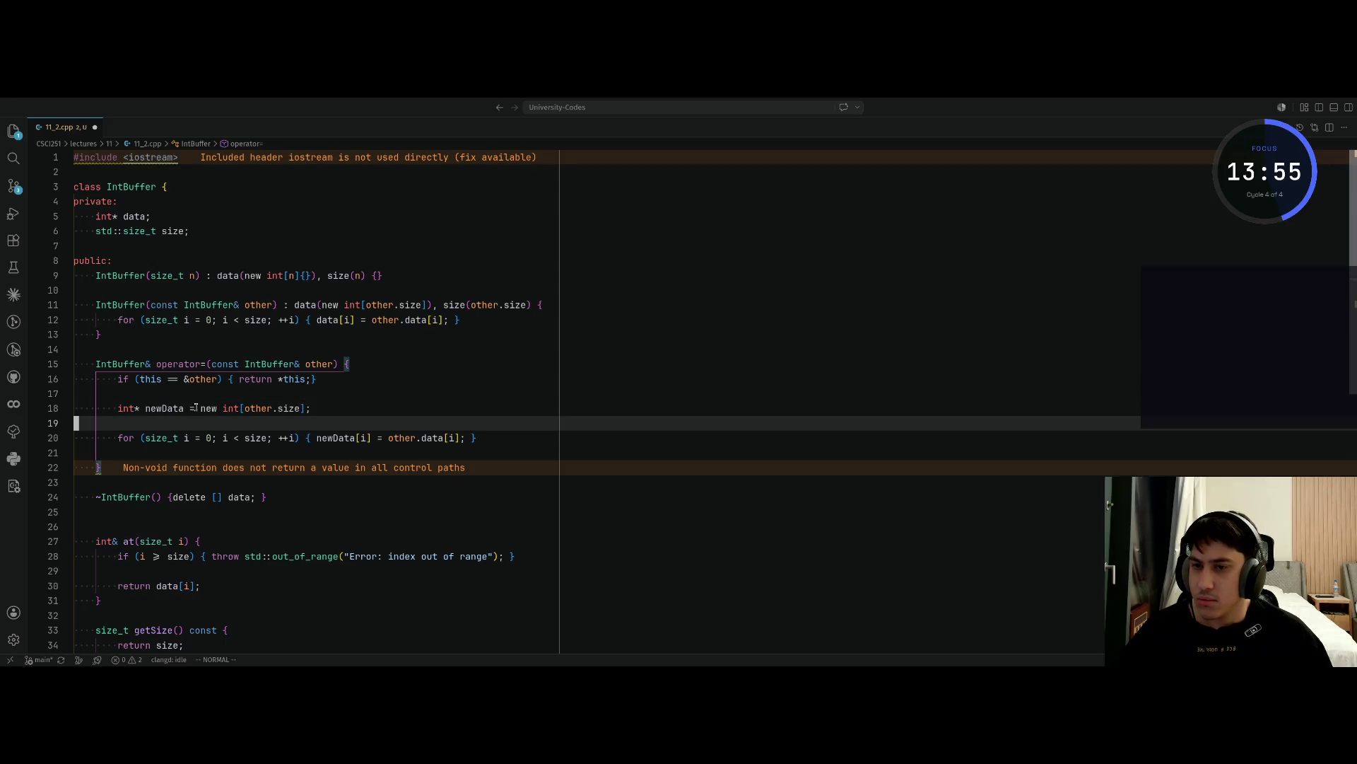
Insert a 'delete[] newData' line below the copy loop in operator=, then switch to Claude
key(j)
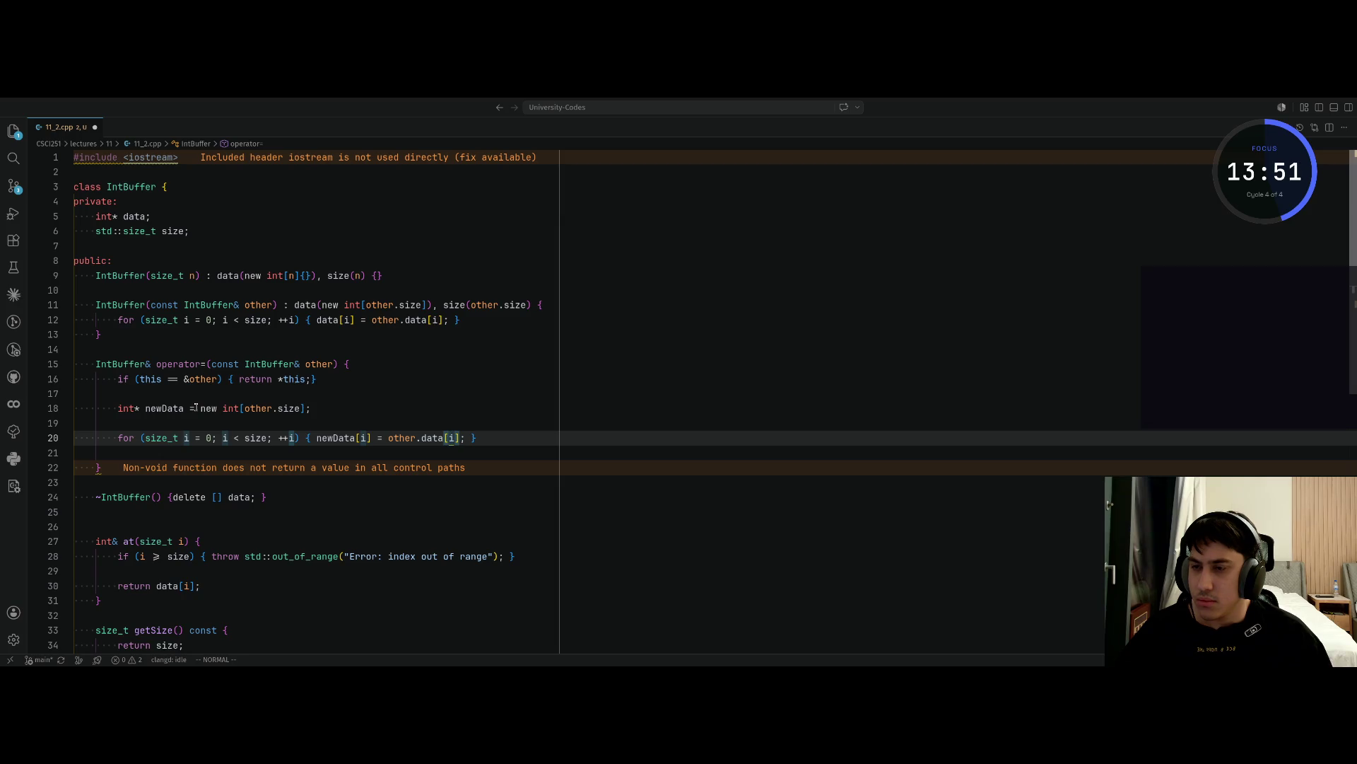
key(o)
key(Return)
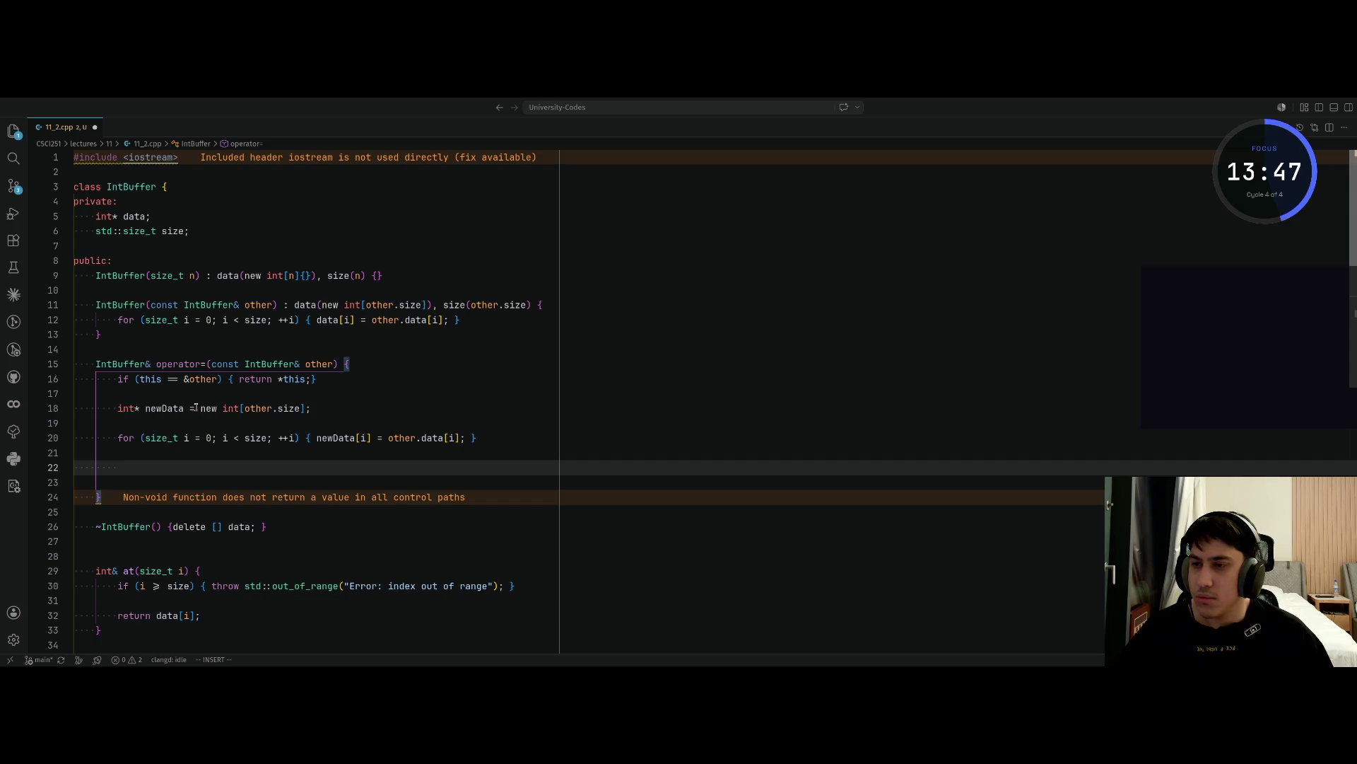
text(delete)
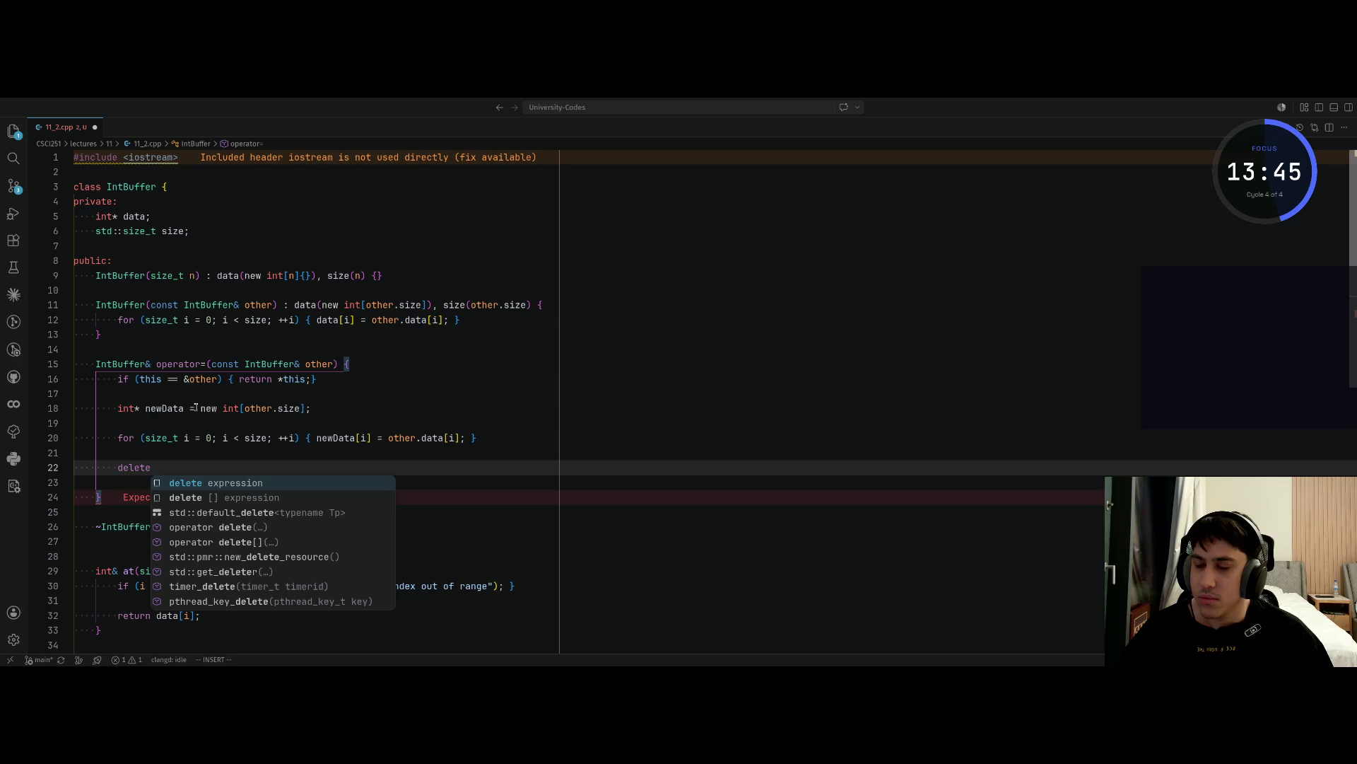
text([)
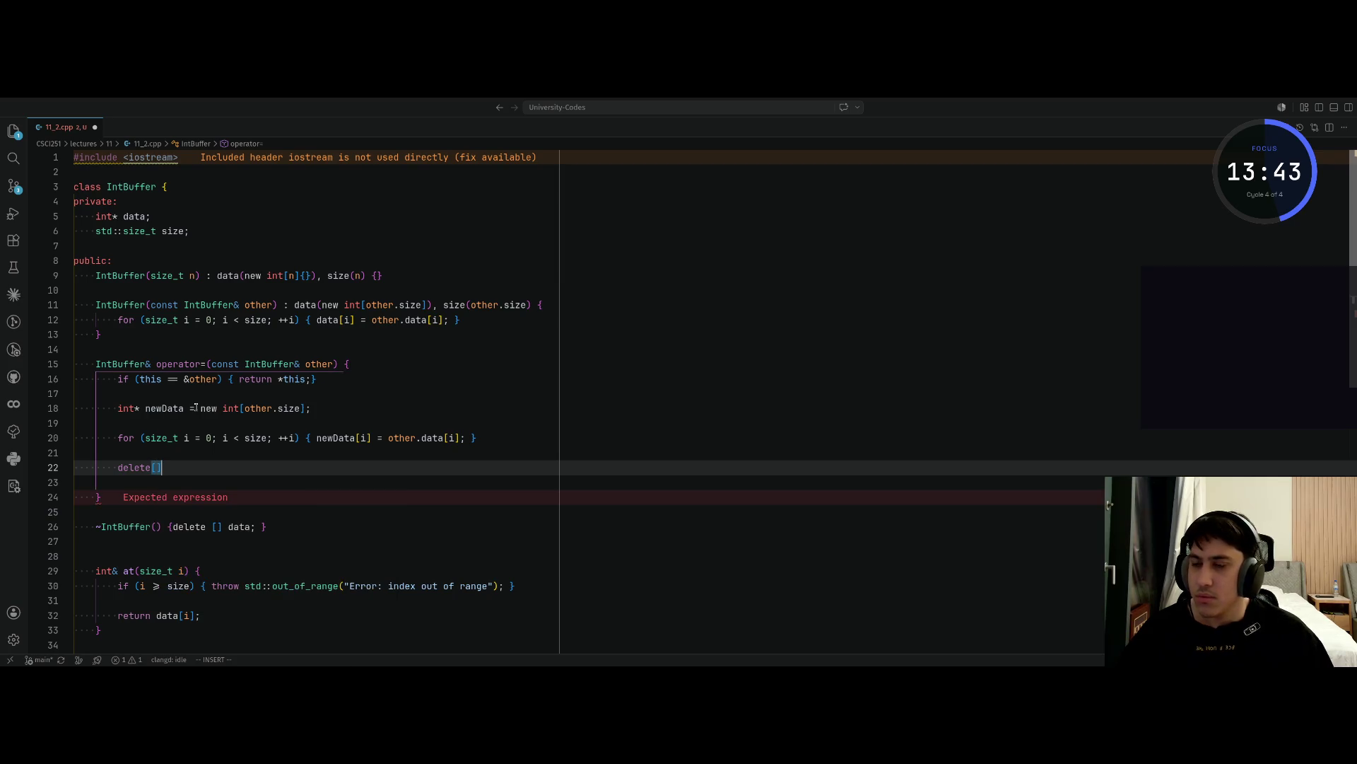
text(] )
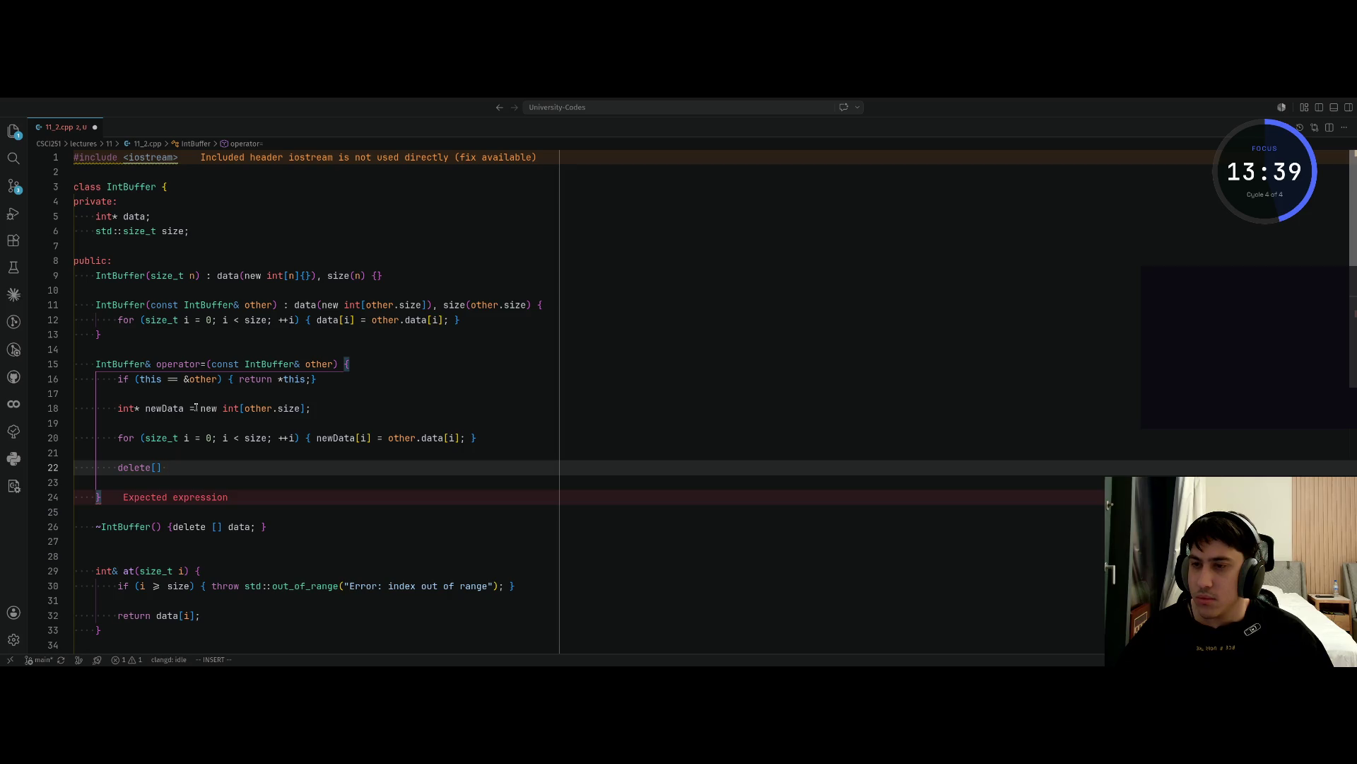
text(new)
key(Tab)
key(alt+Tab)
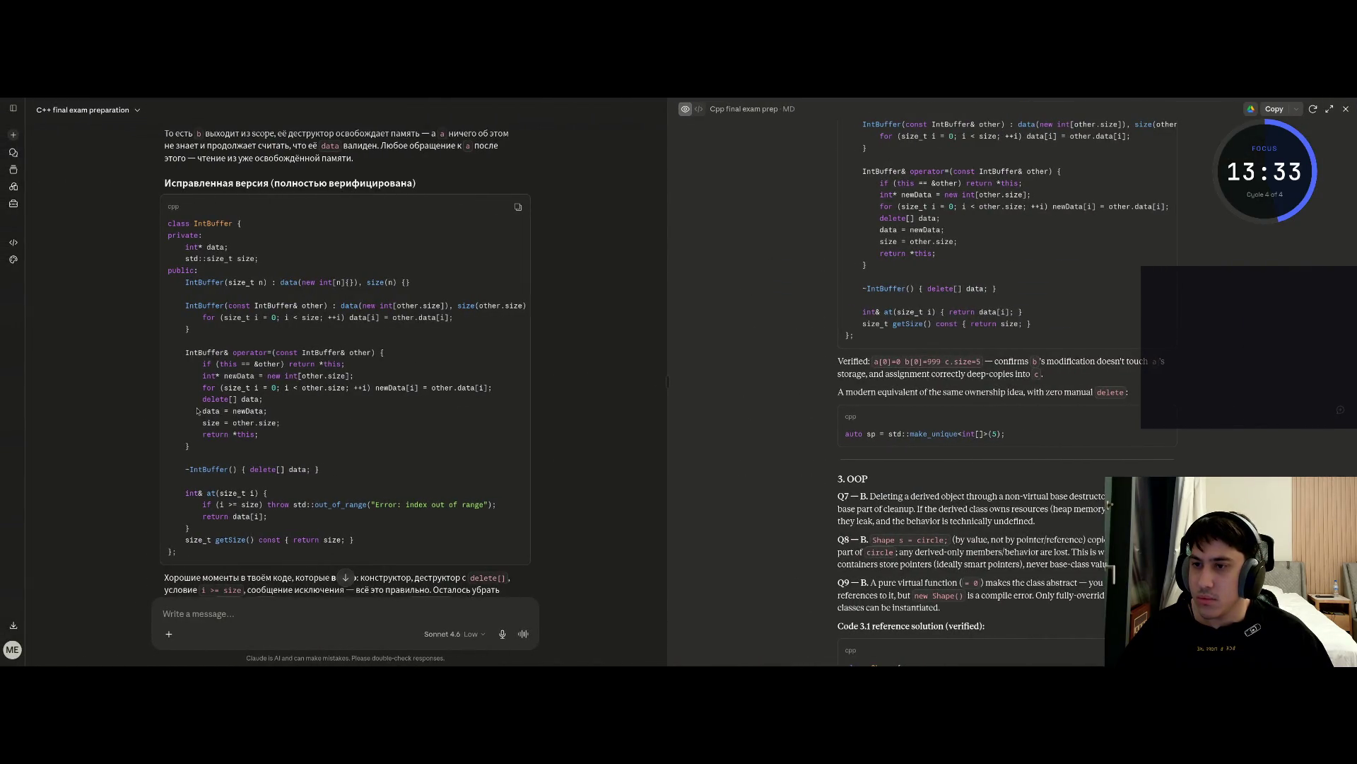
Change the line to 'delete[] data;' and add 'data = newData;' below it
key(alt+Tab)
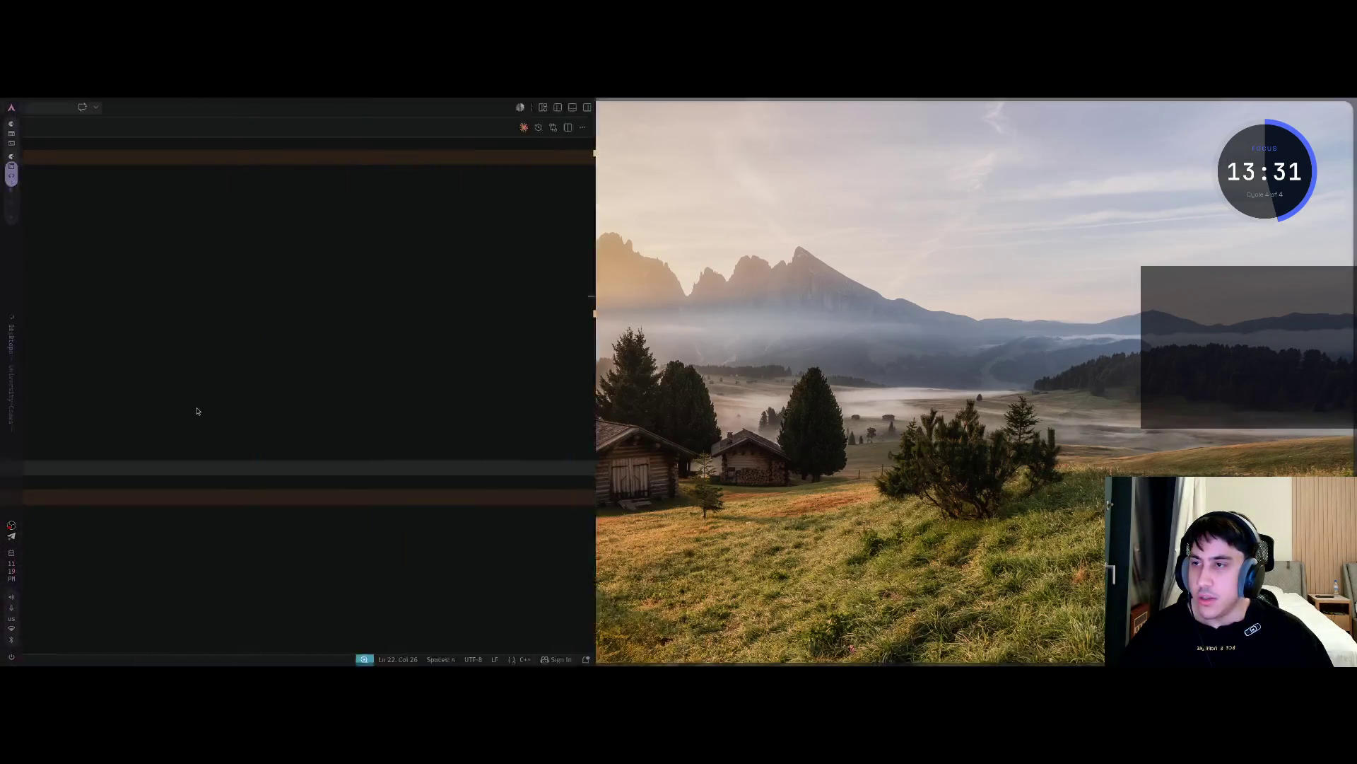
key(BackSpace)
key(BackSpace)
key(BackSpace)
text(data;)
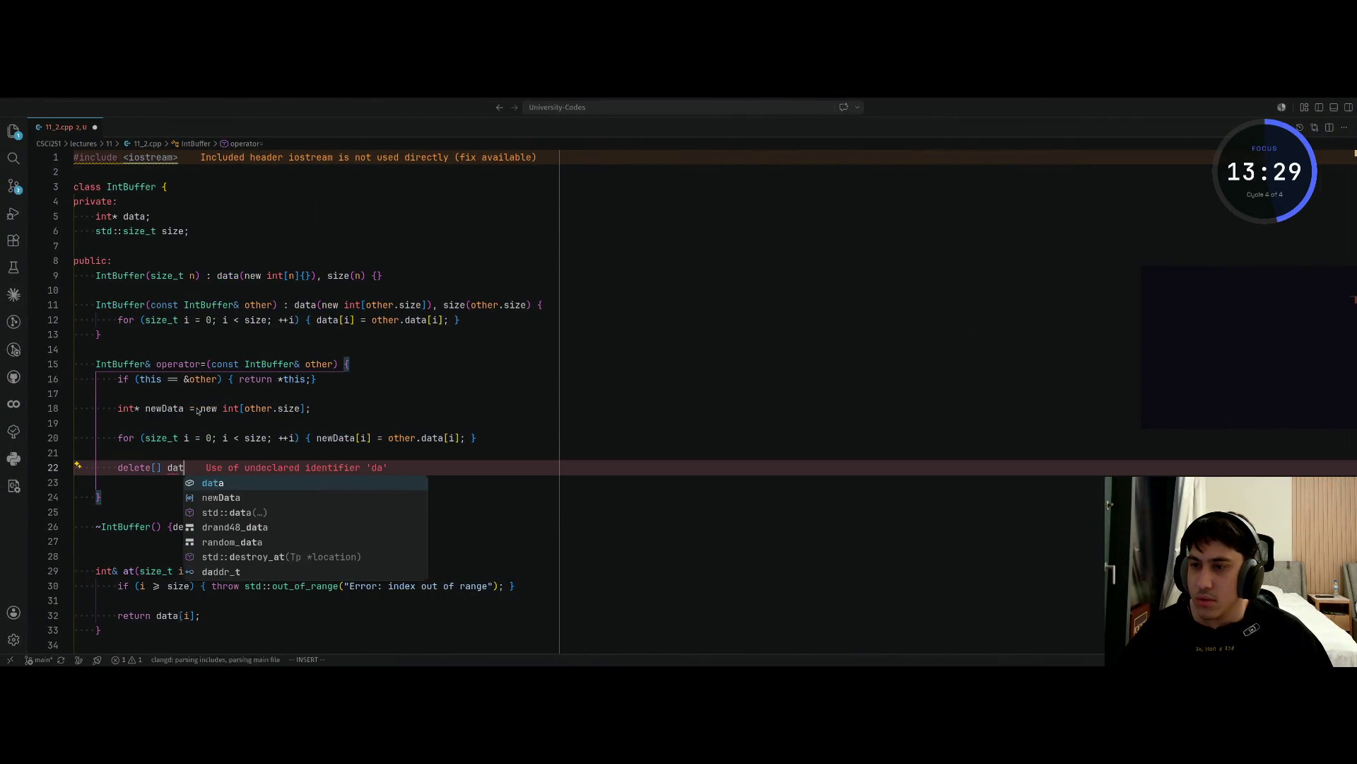
key(alt+Tab)
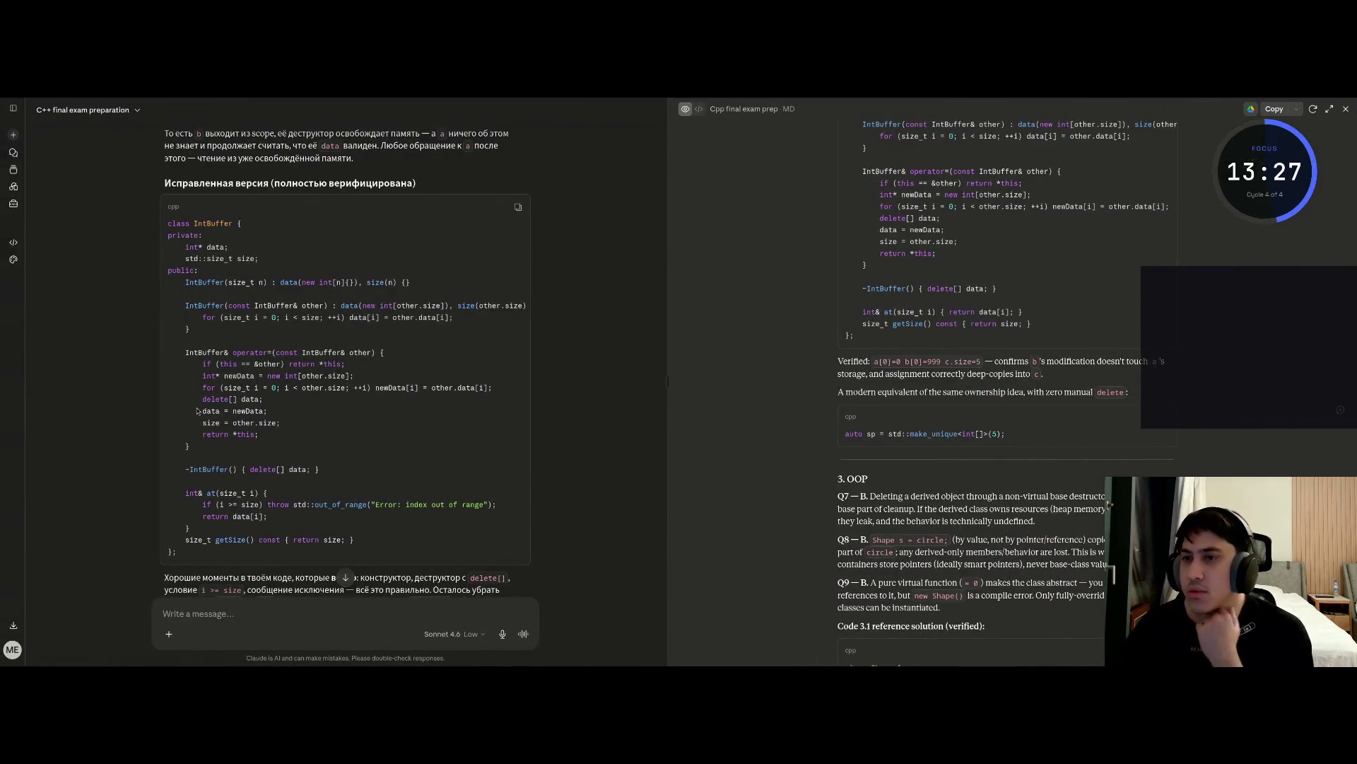
key(alt+Tab)
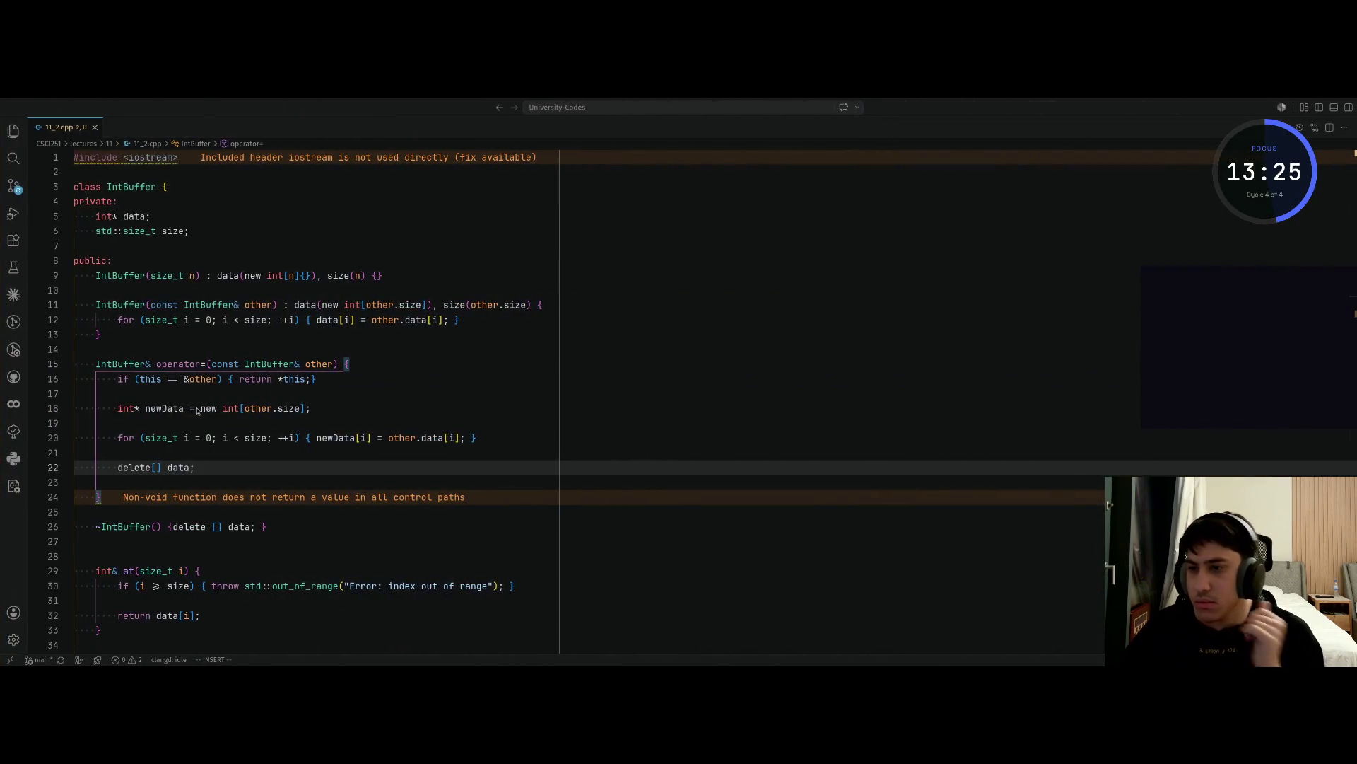
key(Return)
key(Return)
text(da)
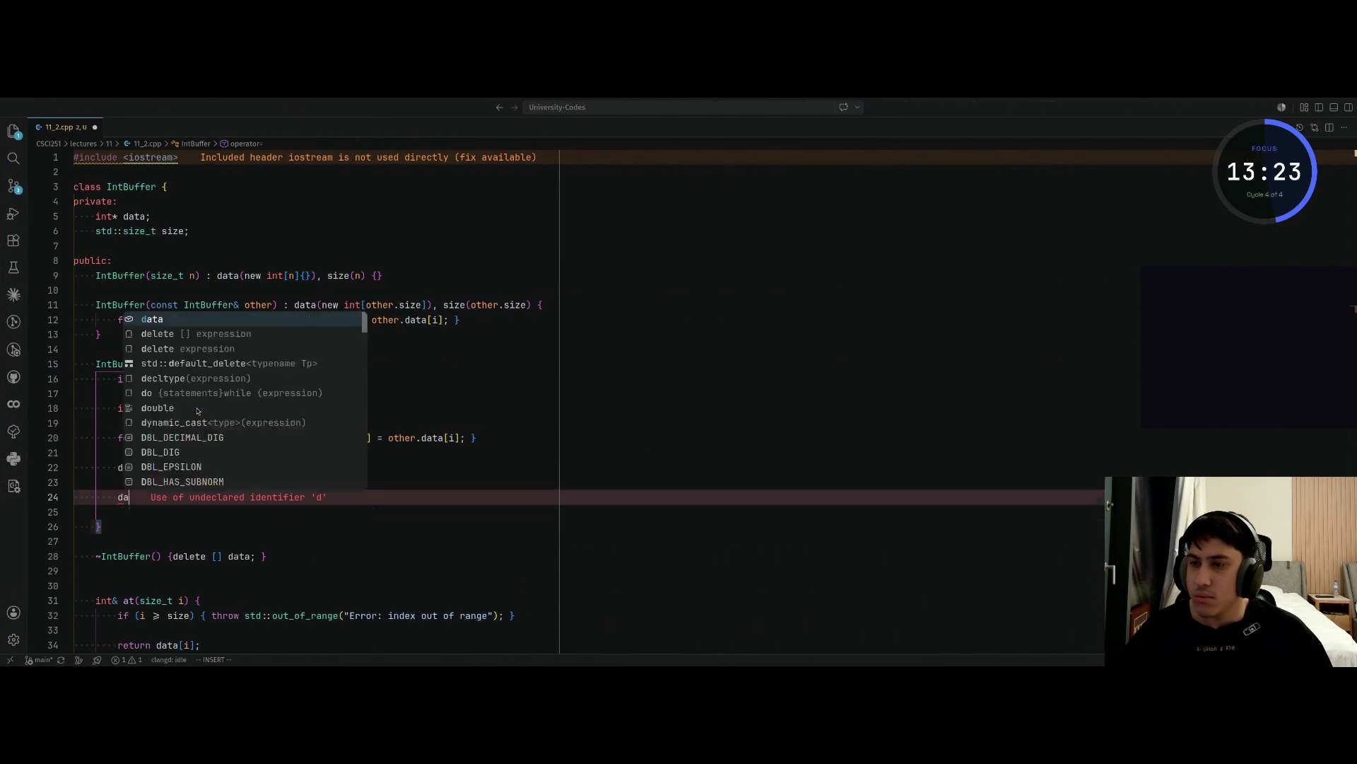
text(ta = newData;)
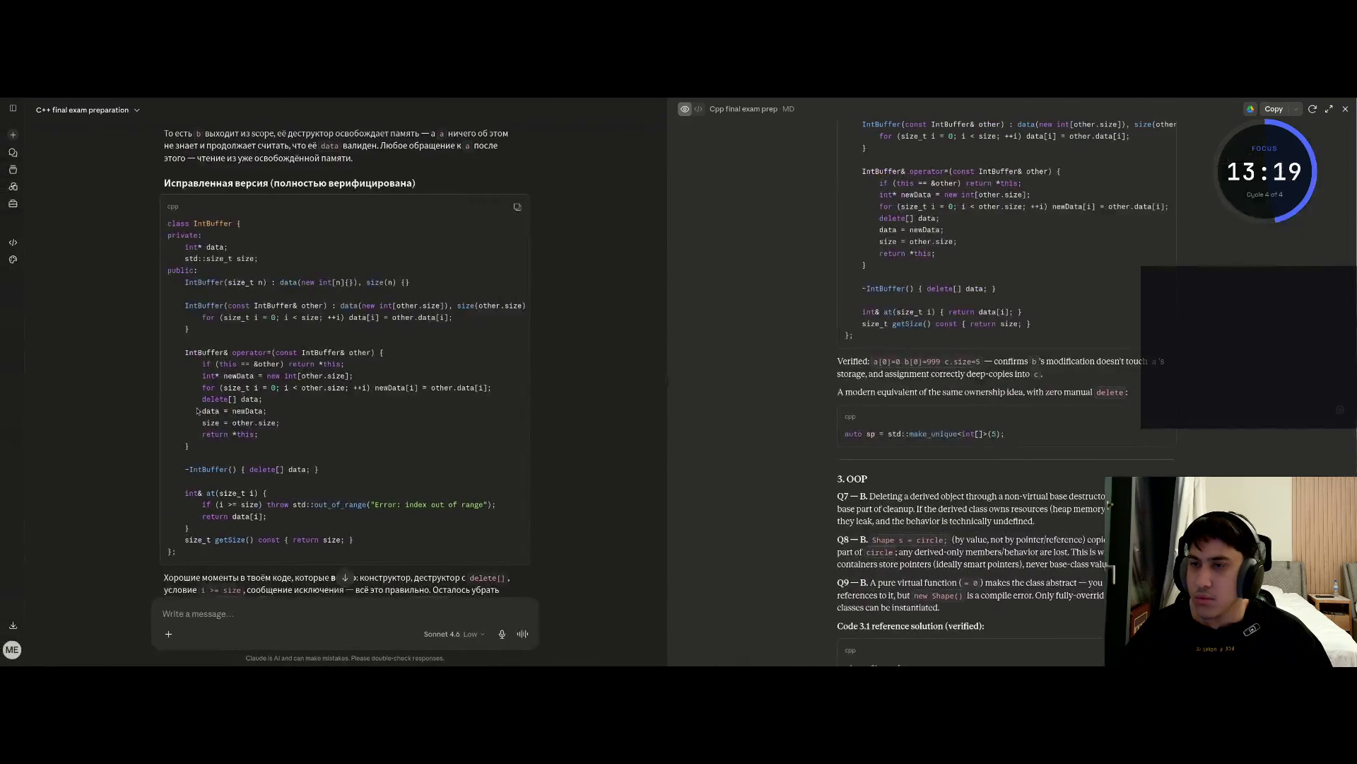
Add 'size = other.size;' after the data assignment, checking against Claude's code
key(ctrl+Right)
key(Return)
text(size = )
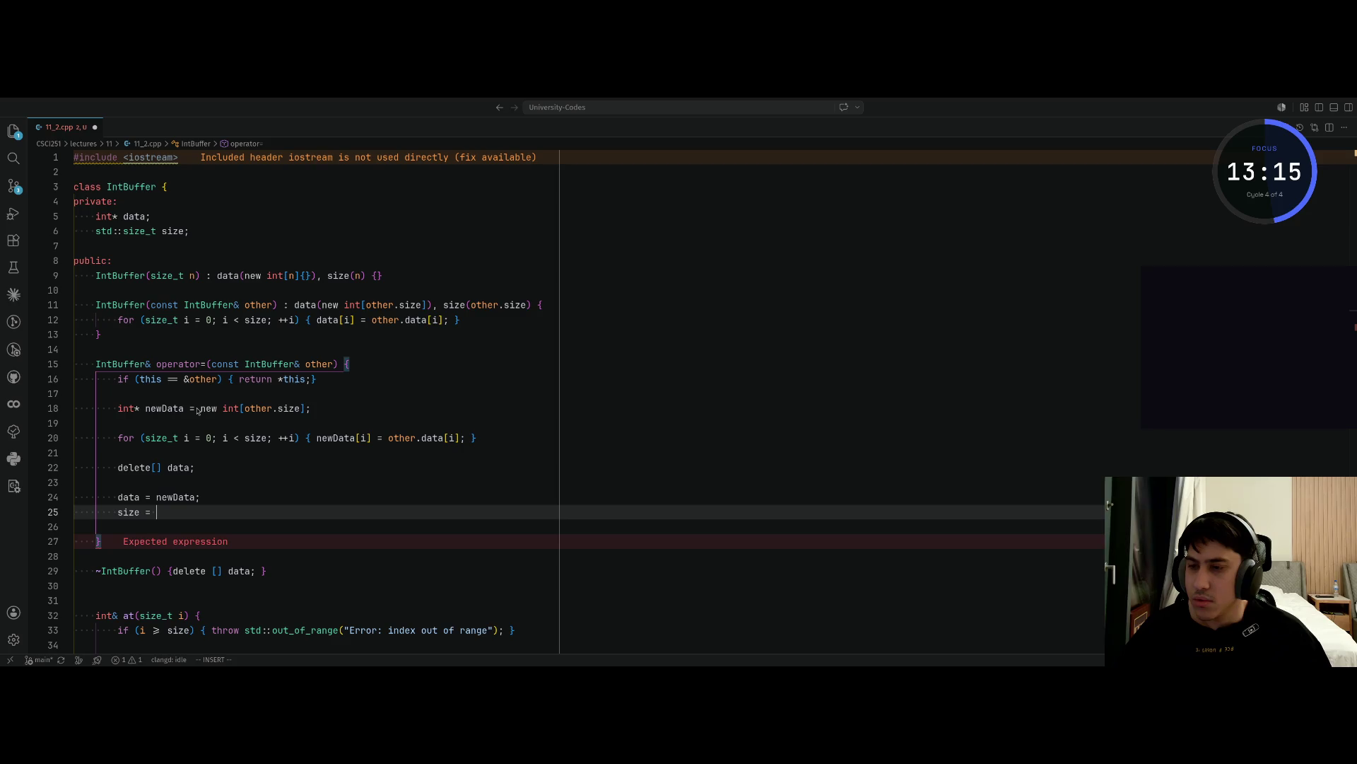
text(o)
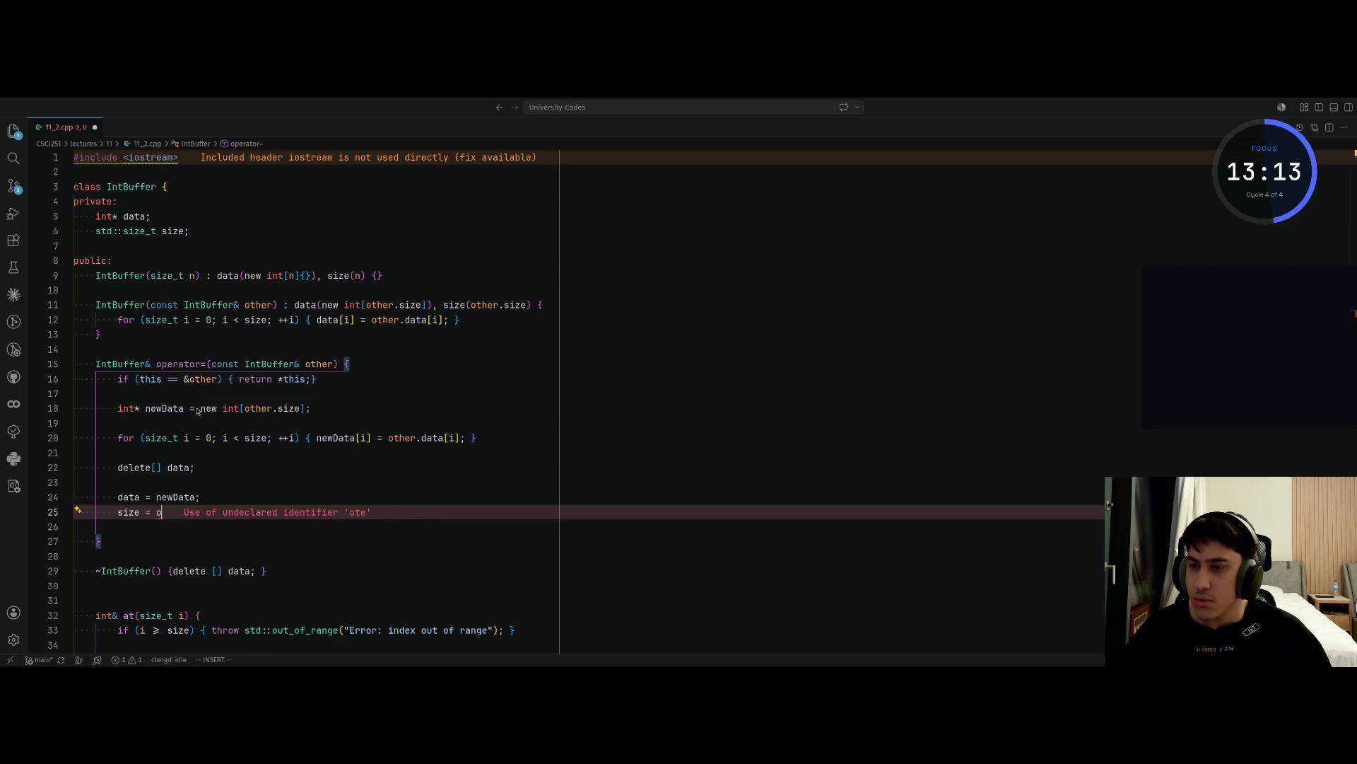
text(ther.da)
key(BackSpace)
key(BackSpace)
text(size;)
key(alt+Tab)
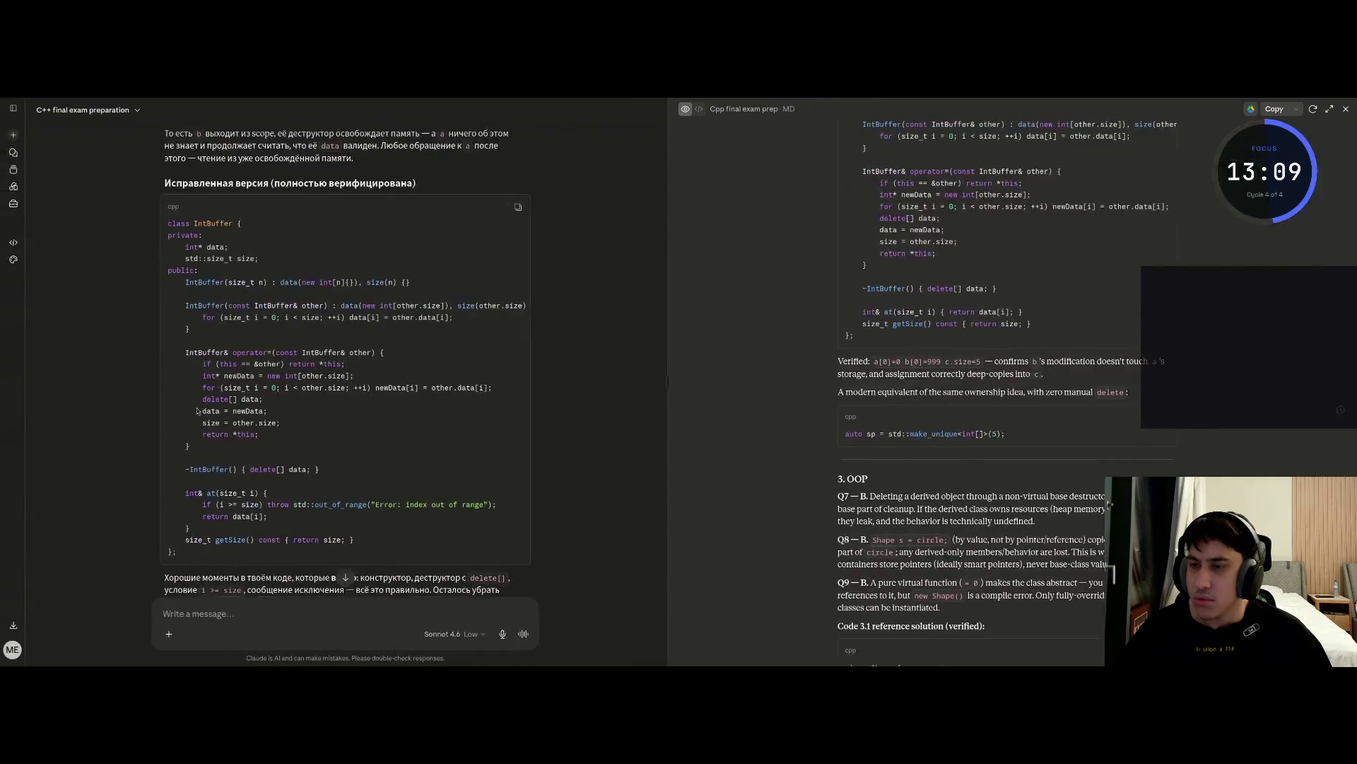
key(alt+Tab)
Add a 'return *this' line, remove the extra blank line, and review the self-assignment check
key(Return)
key(Return)
text(return *this)
key(Escape)
key(j)
key(d)
key(d)
key(k)
key(k)
key(k)
key(k)
key(k)
key(j)
key(k)
key(k)
key(k)
key(shift+v)
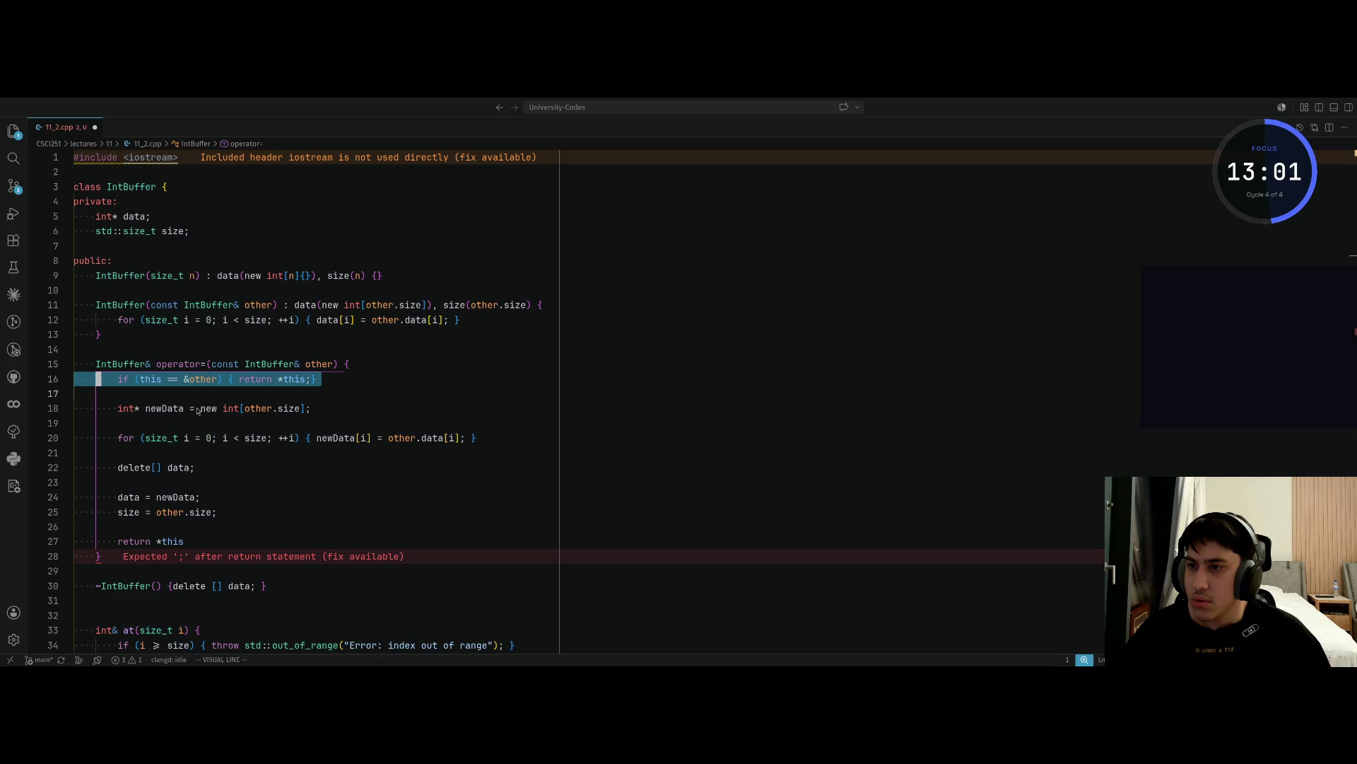
key(j)
key(j)
key(k)
key(Escape)
key(j)
key(j)
key(j)
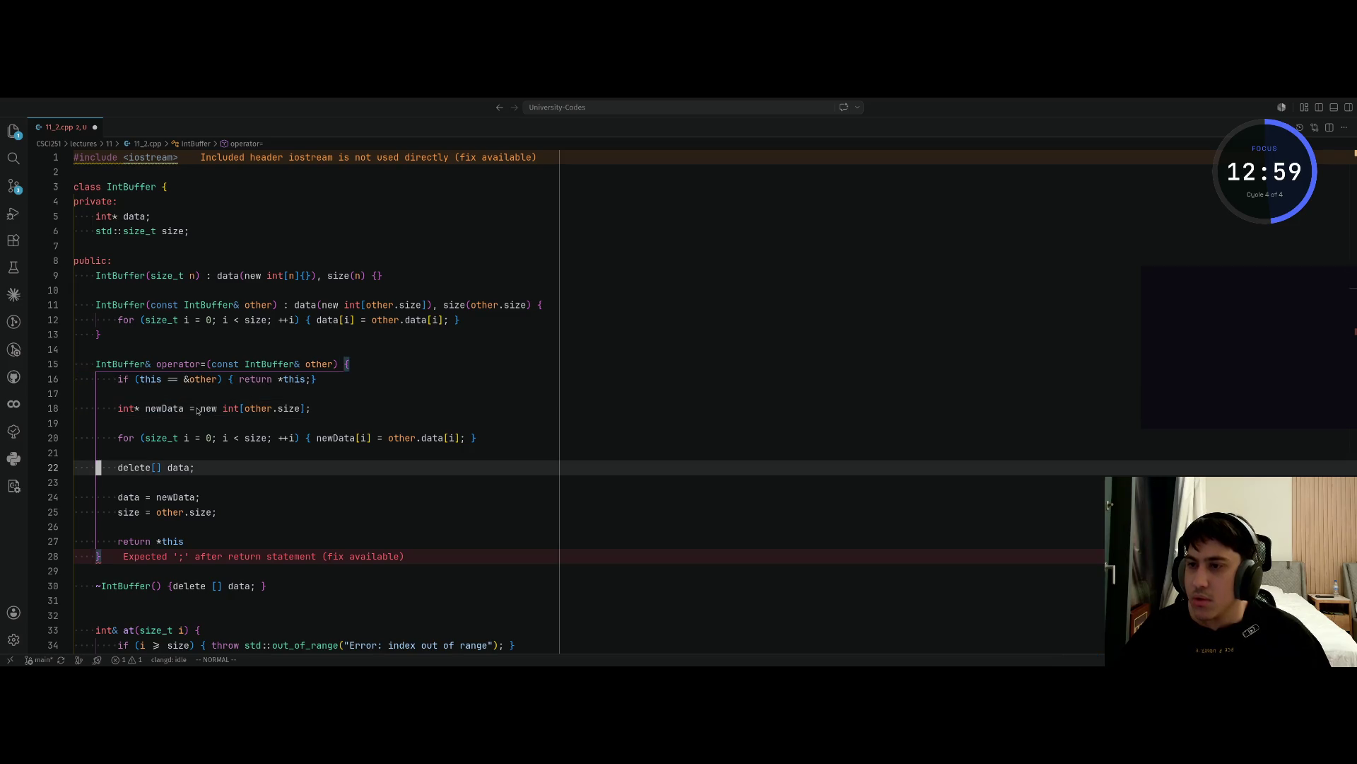
Finish the return line as 'return *this;' after comparing with Claude's code
key(alt+Tab)
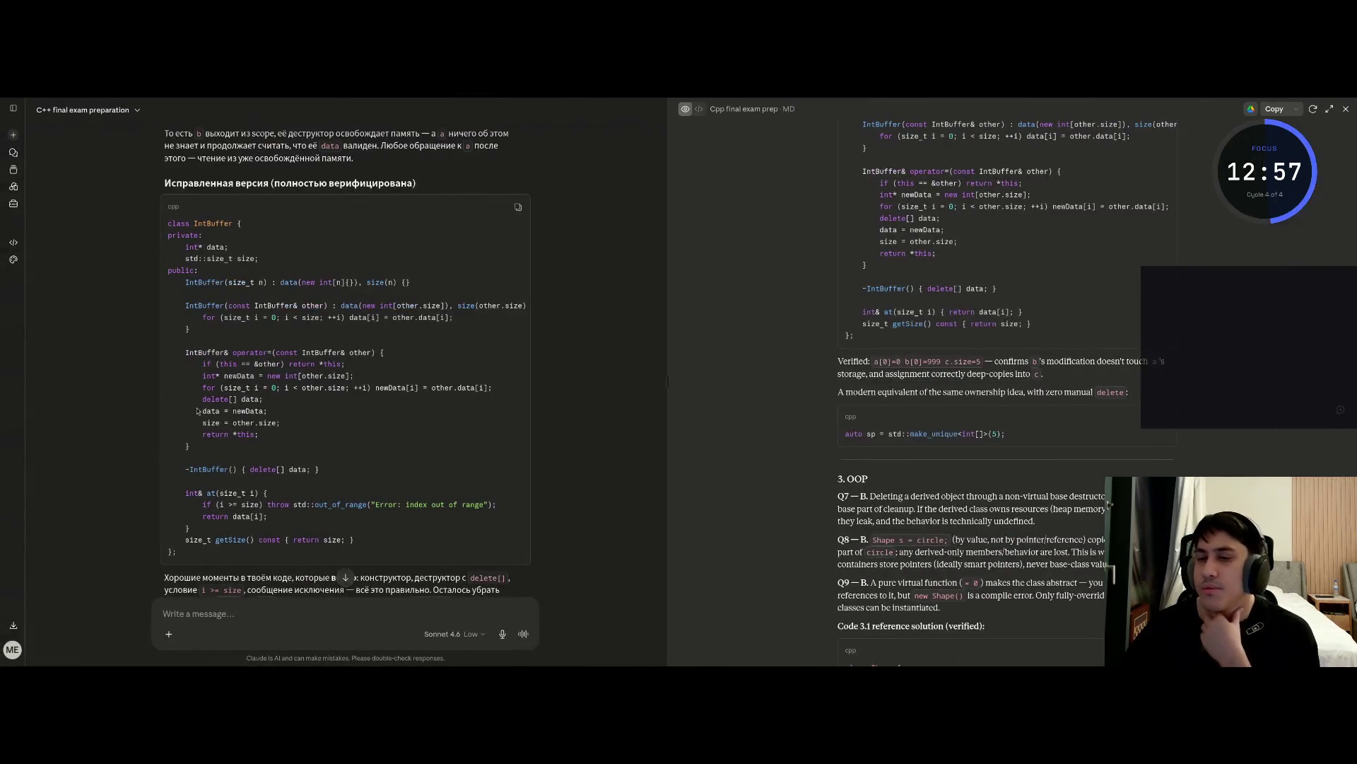
key(alt+Tab)
key(j)
key(j)
key(j)
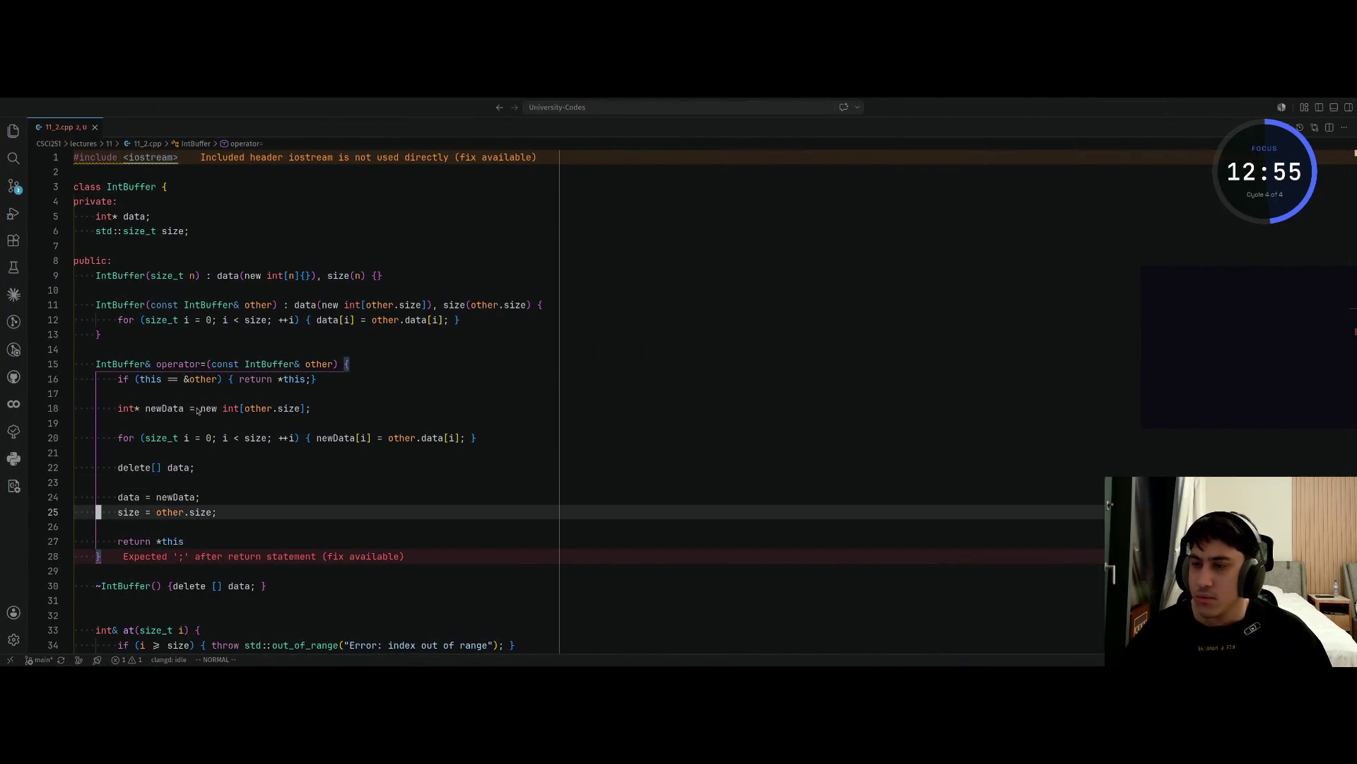
key(shift+a)
text(;)
key(Escape)
key(alt+Tab)
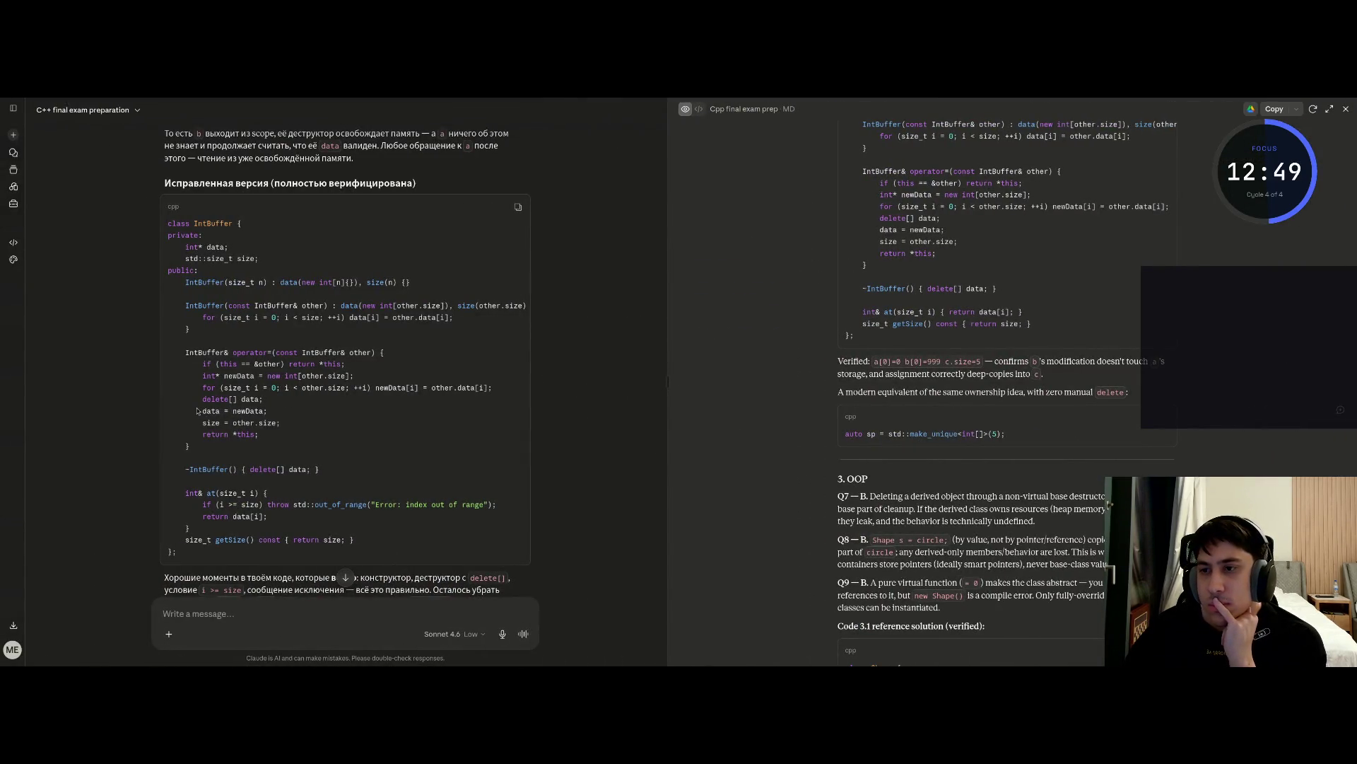
Read the first part of Claude's reply, including the copy-constructor explanation
scroll(194, 417, down, 3)
scroll(191, 422, down, 7)
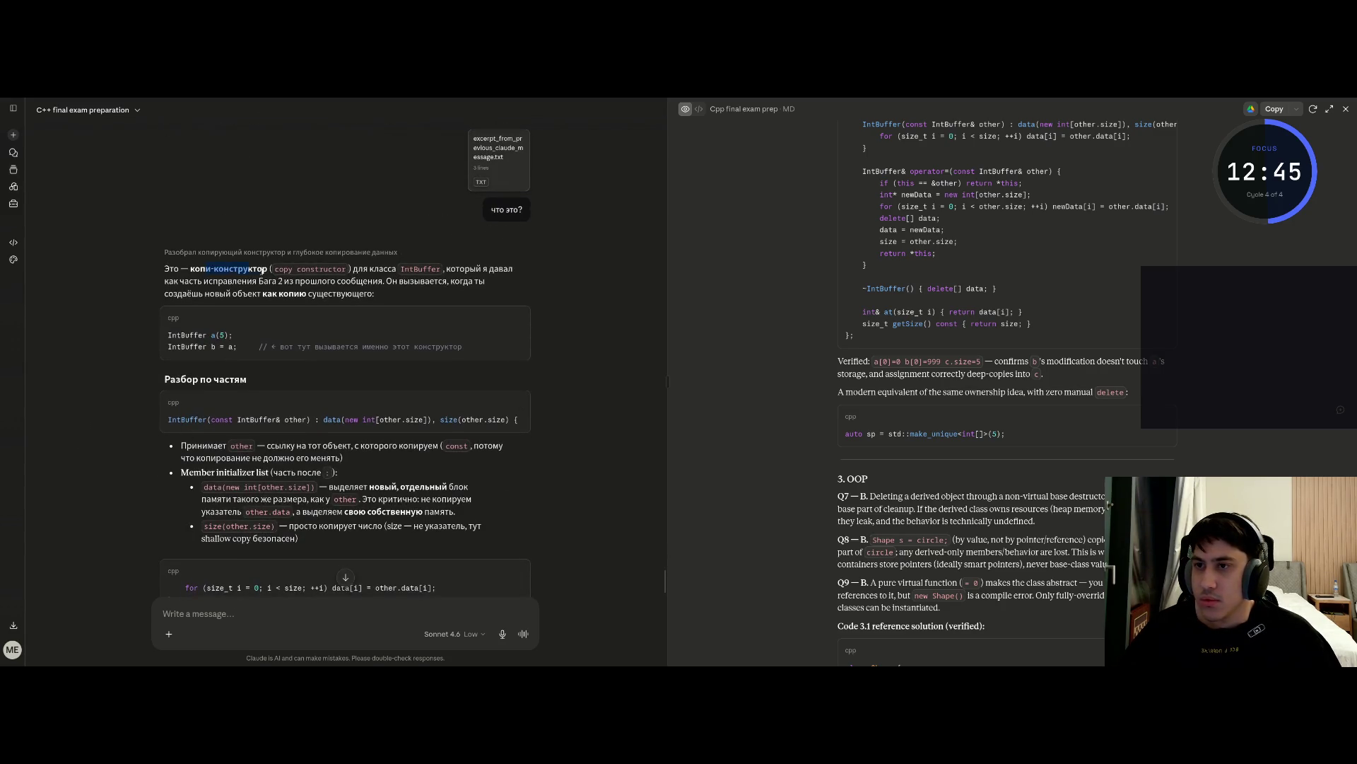
drag(267, 292, 389, 298)
click(369, 294)
scroll(319, 380, down, 10)
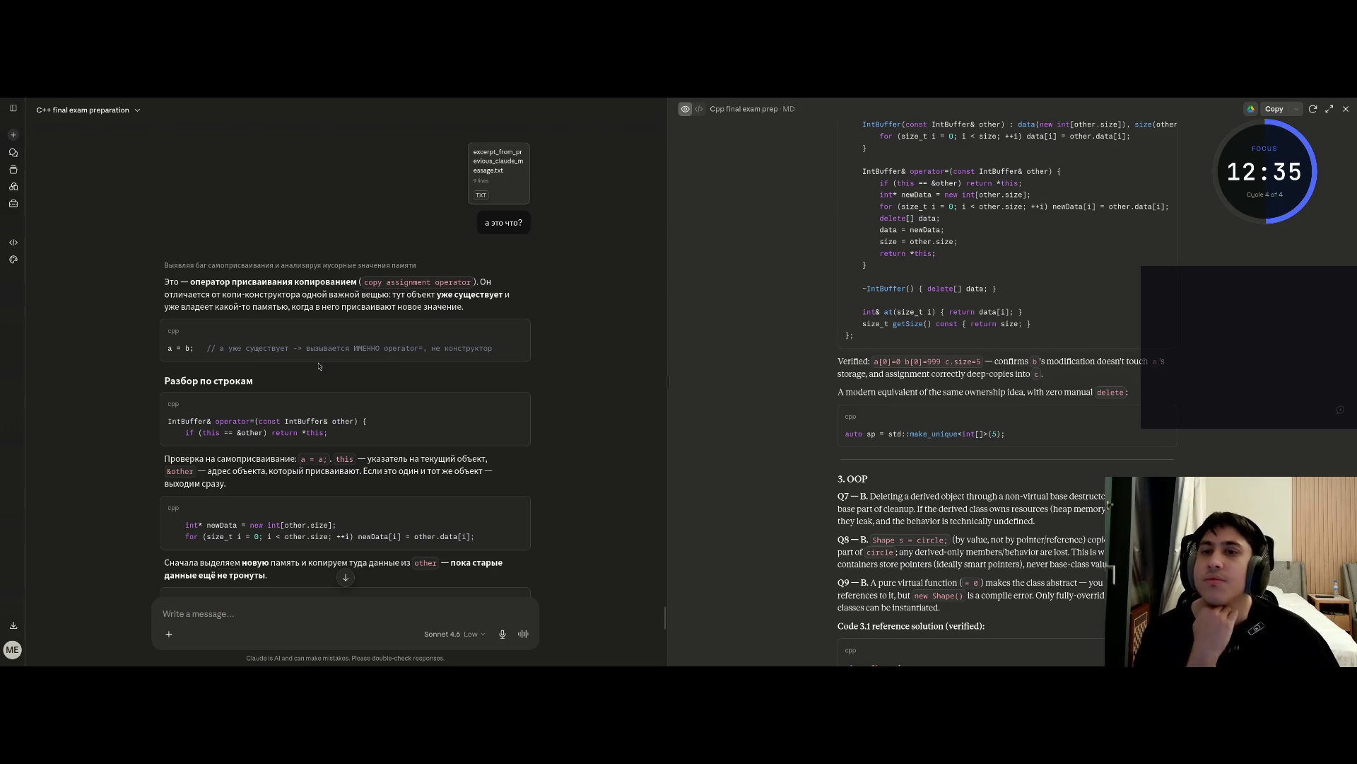
scroll(217, 373, down, 1)
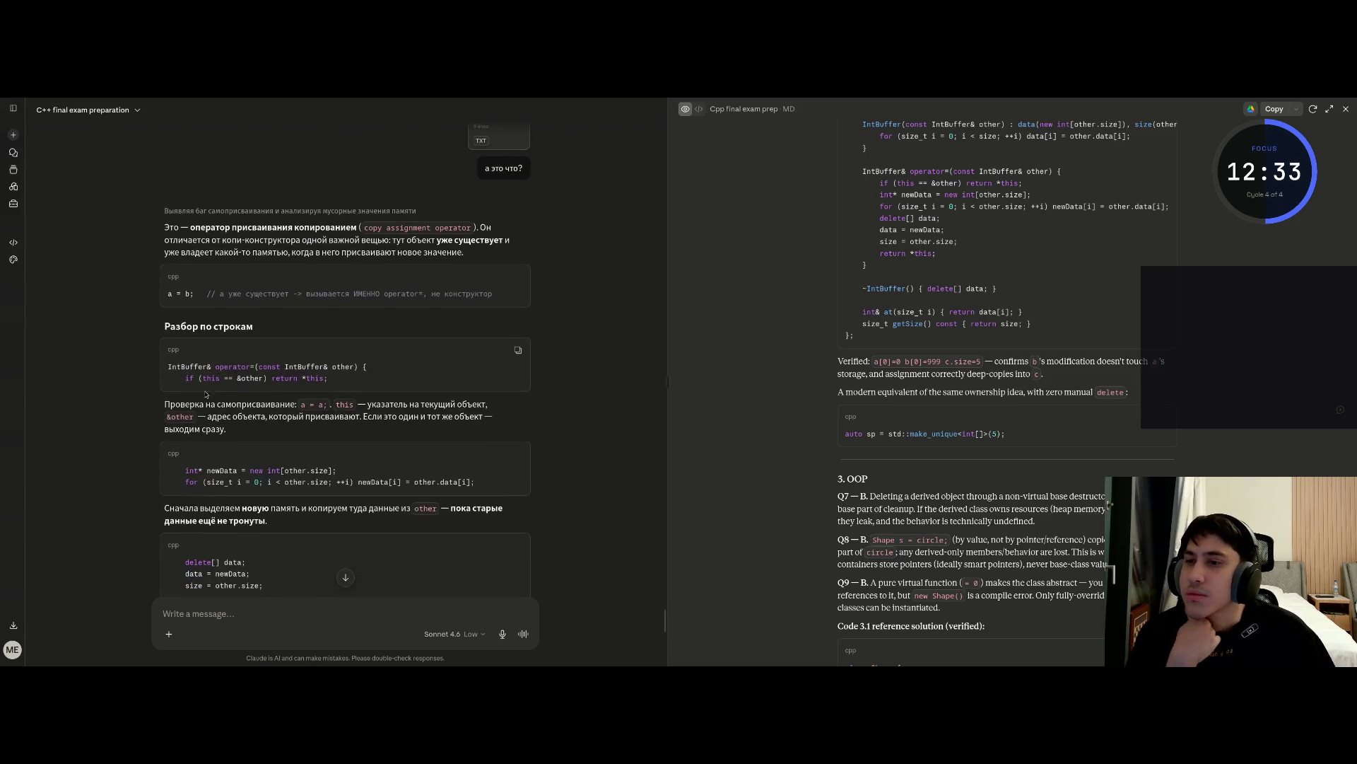
drag(221, 404, 297, 416)
click(297, 417)
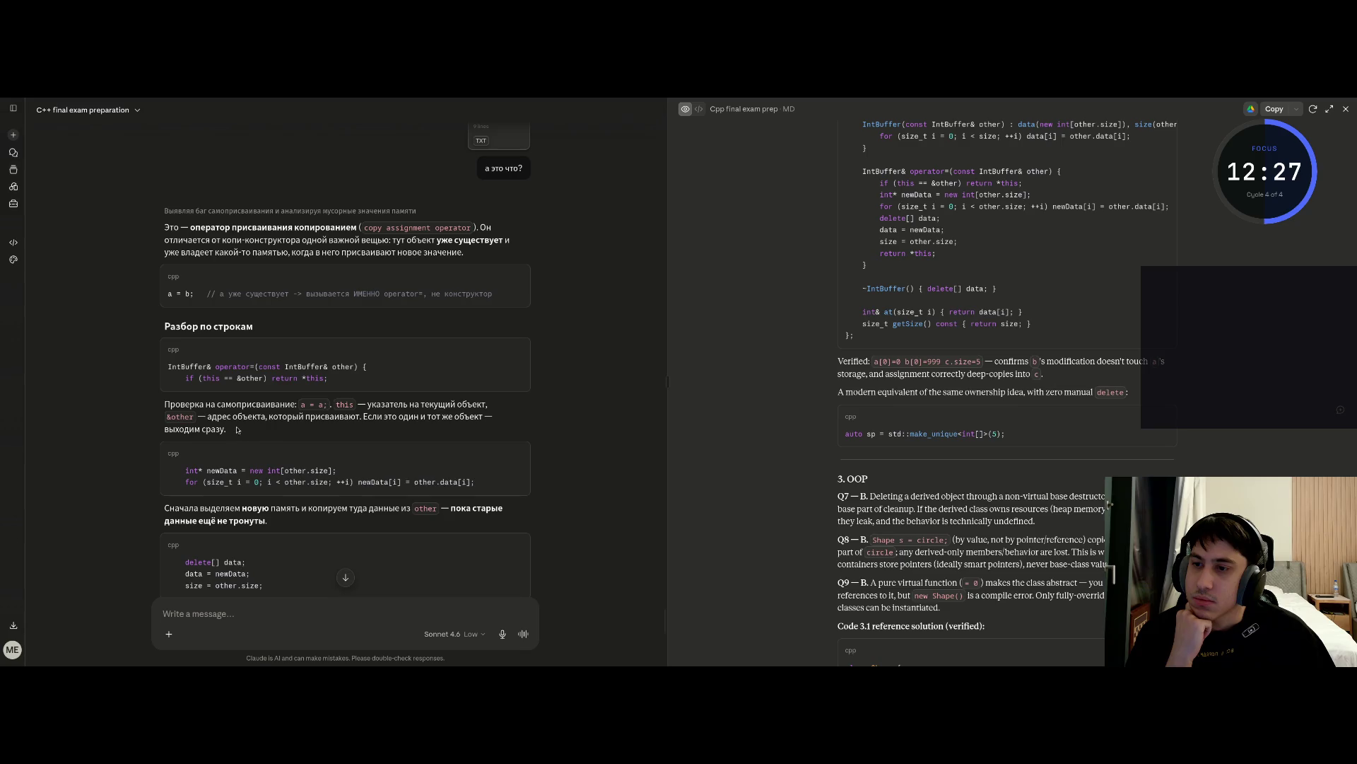
Read the rest on self-assignment protection and the Rule of Three, then return to VS Code
scroll(239, 430, down, 1)
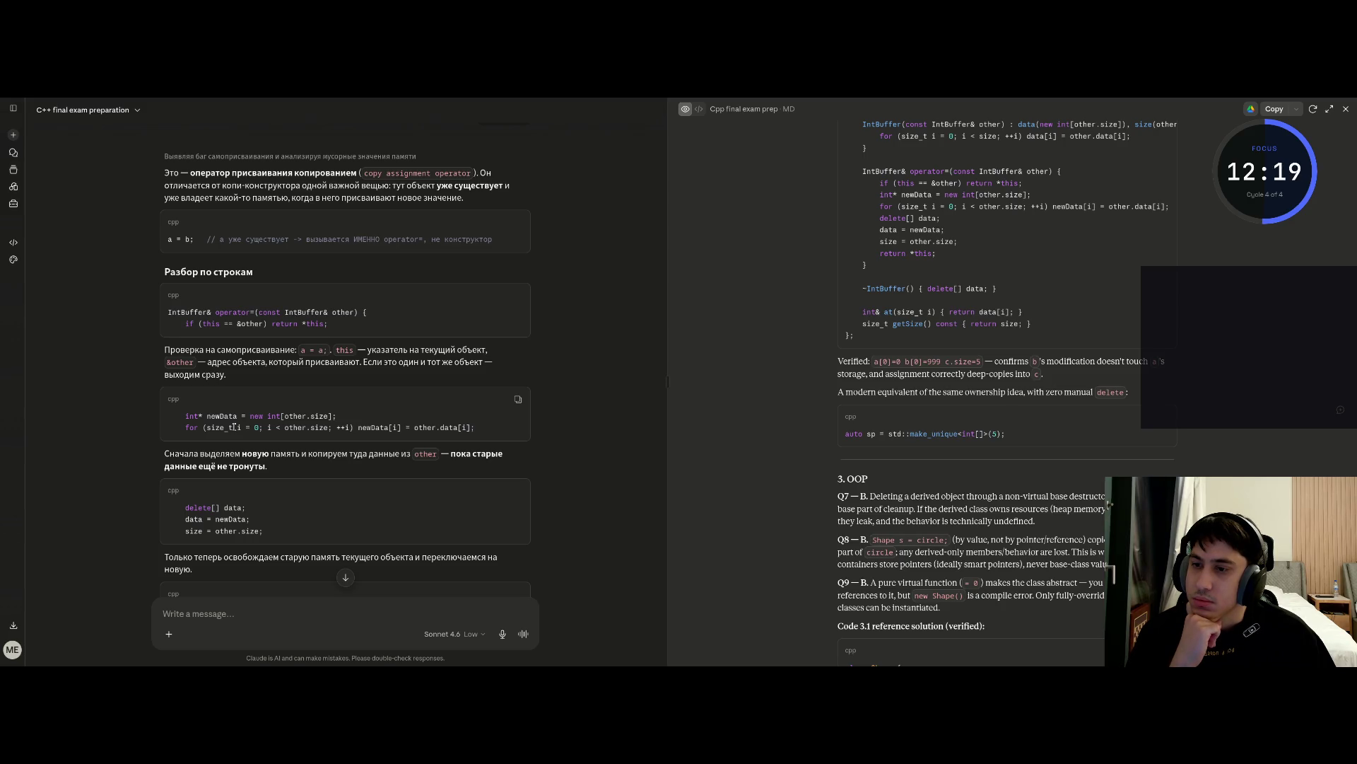
scroll(234, 427, down, 1)
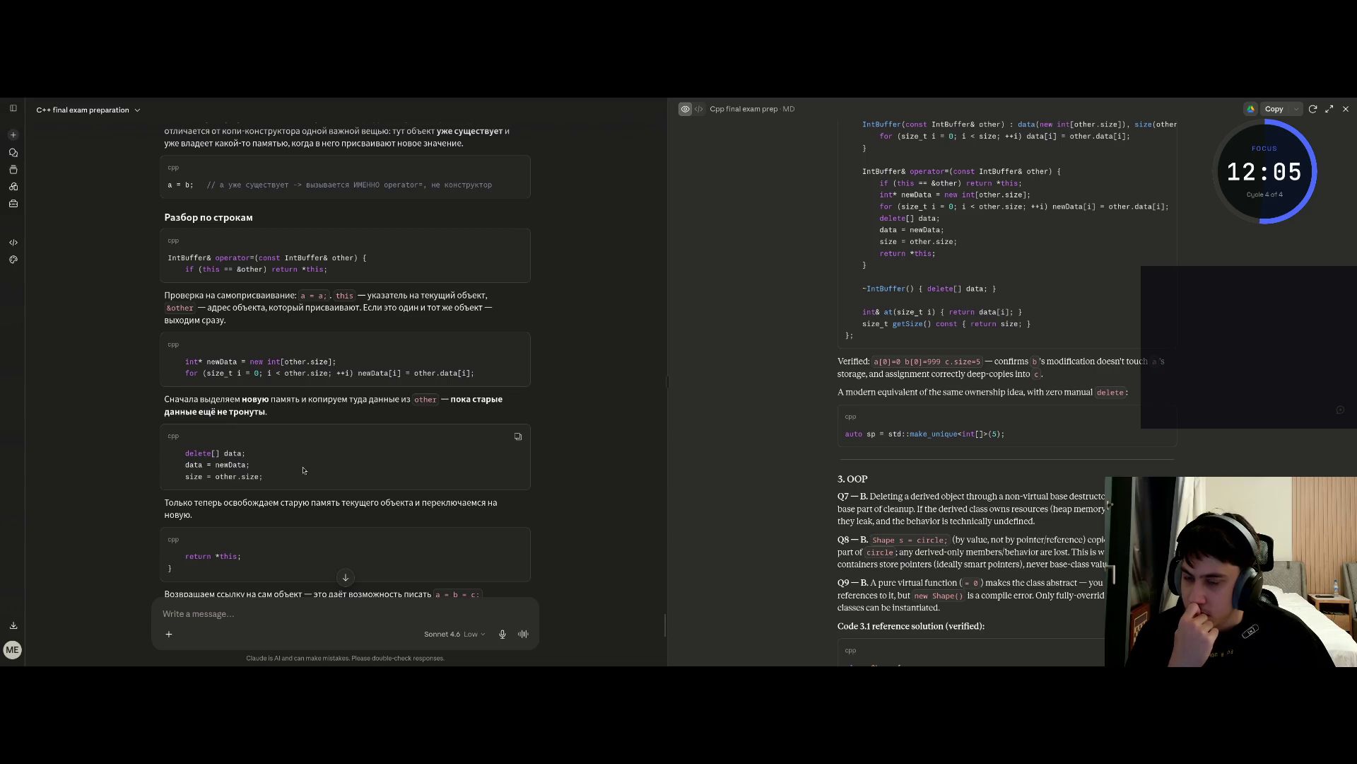
scroll(347, 494, down, 3)
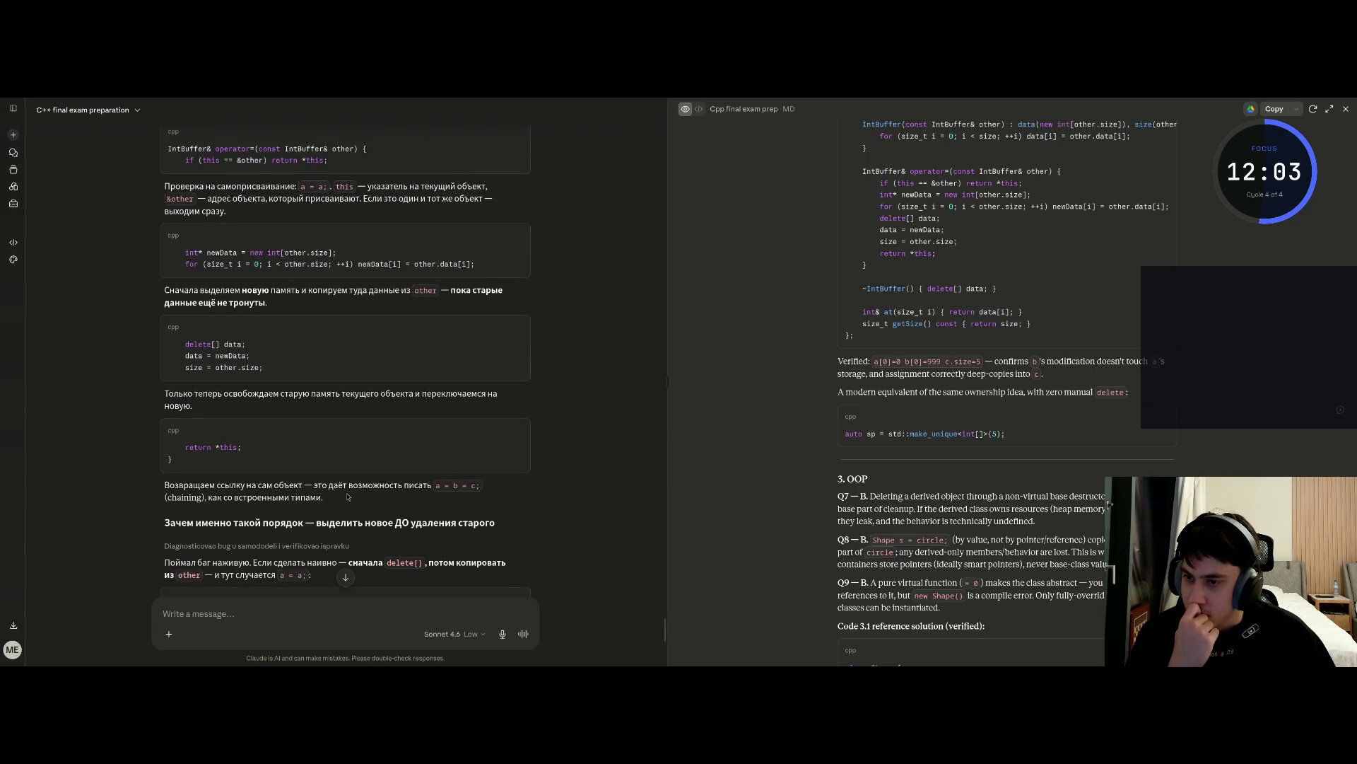
scroll(347, 497, down, 1)
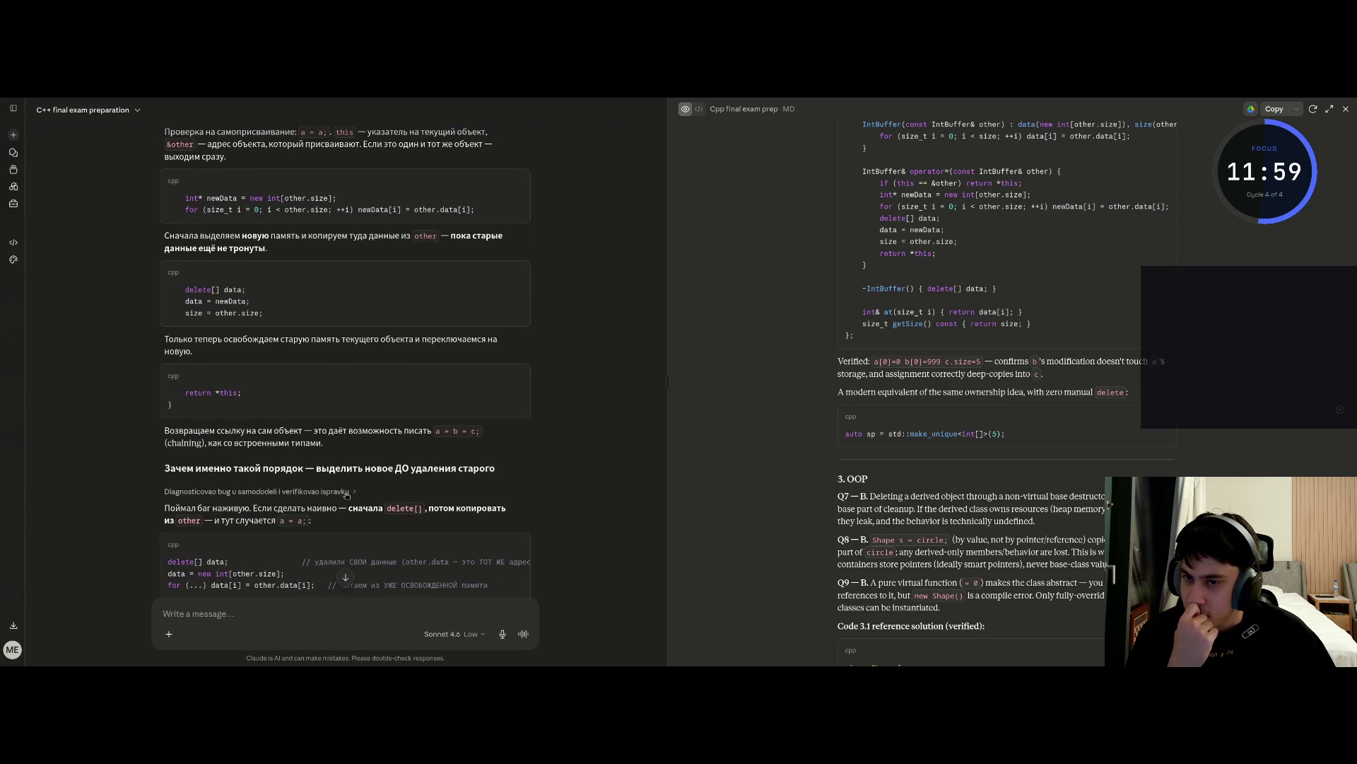
scroll(347, 495, down, 1)
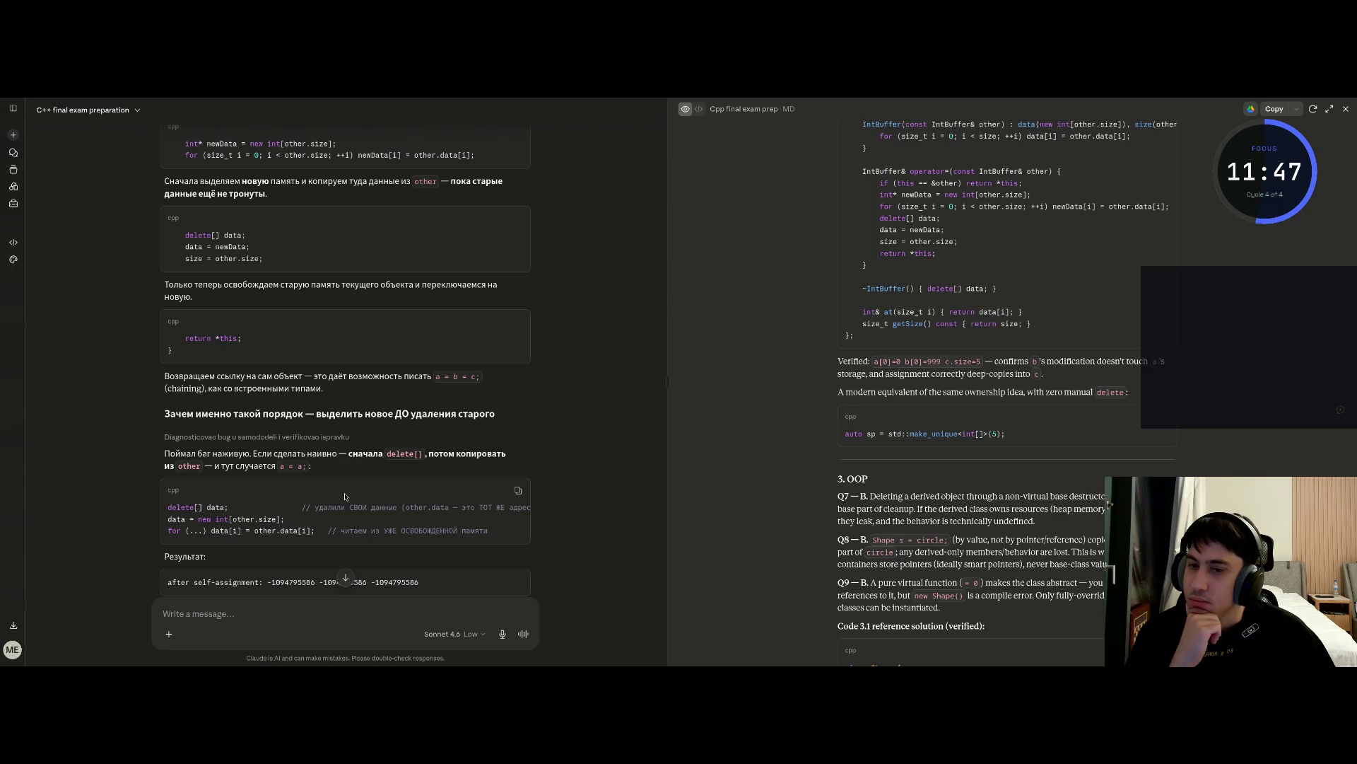
scroll(344, 496, down, 2)
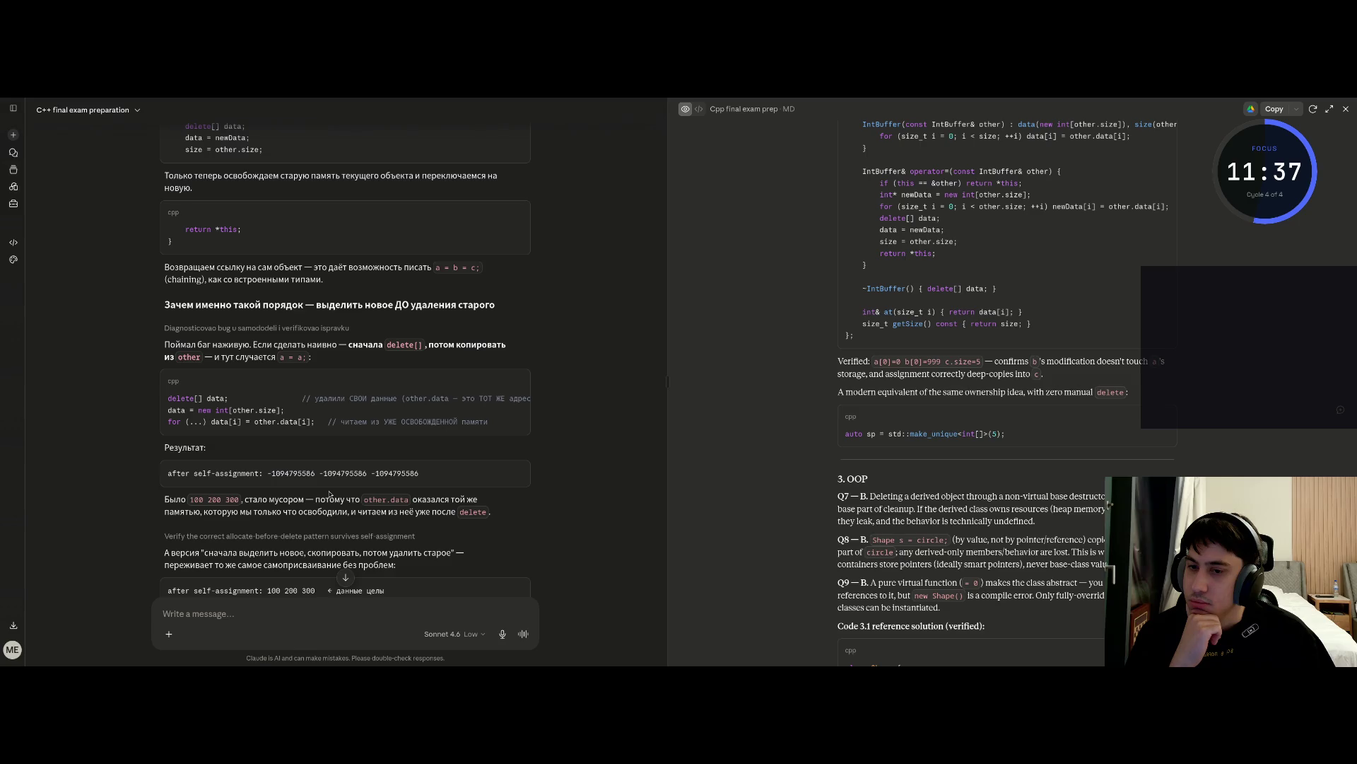
scroll(329, 494, down, 2)
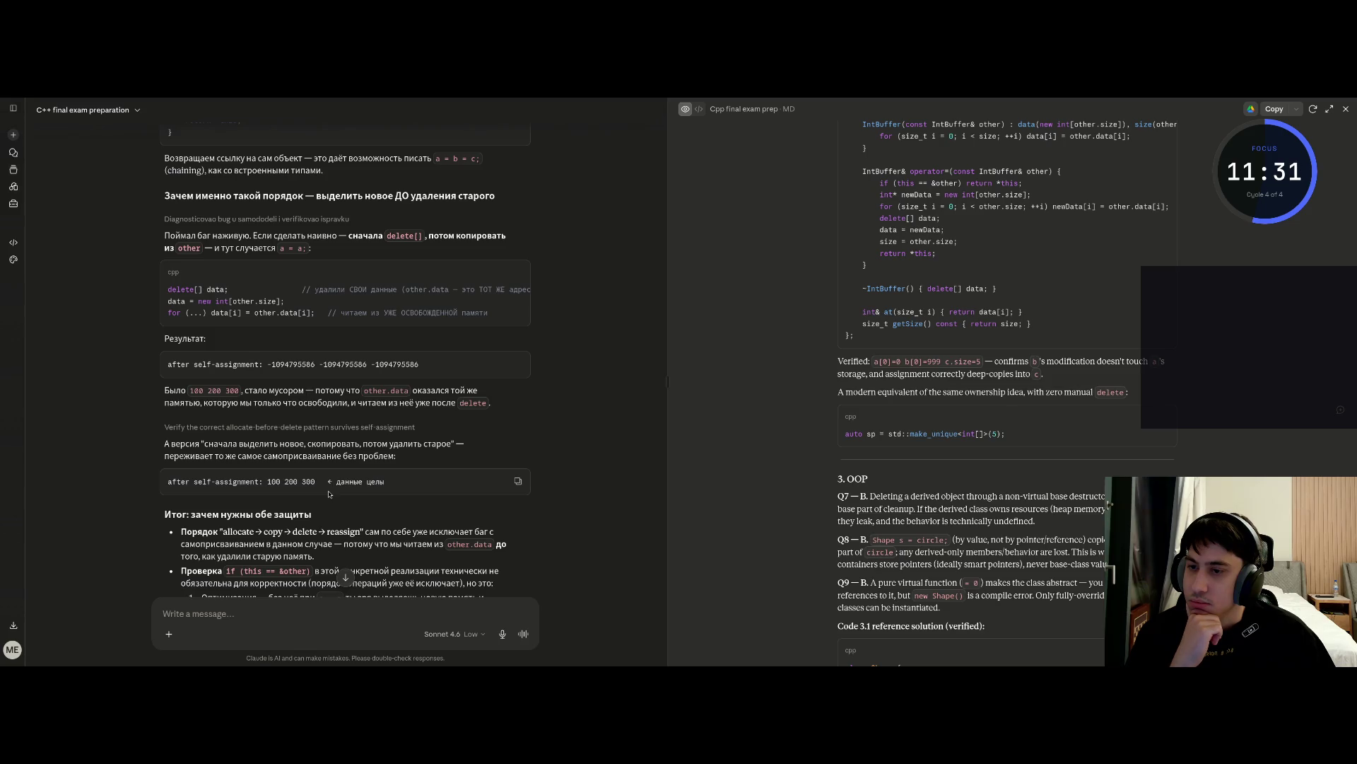
scroll(329, 493, down, 5)
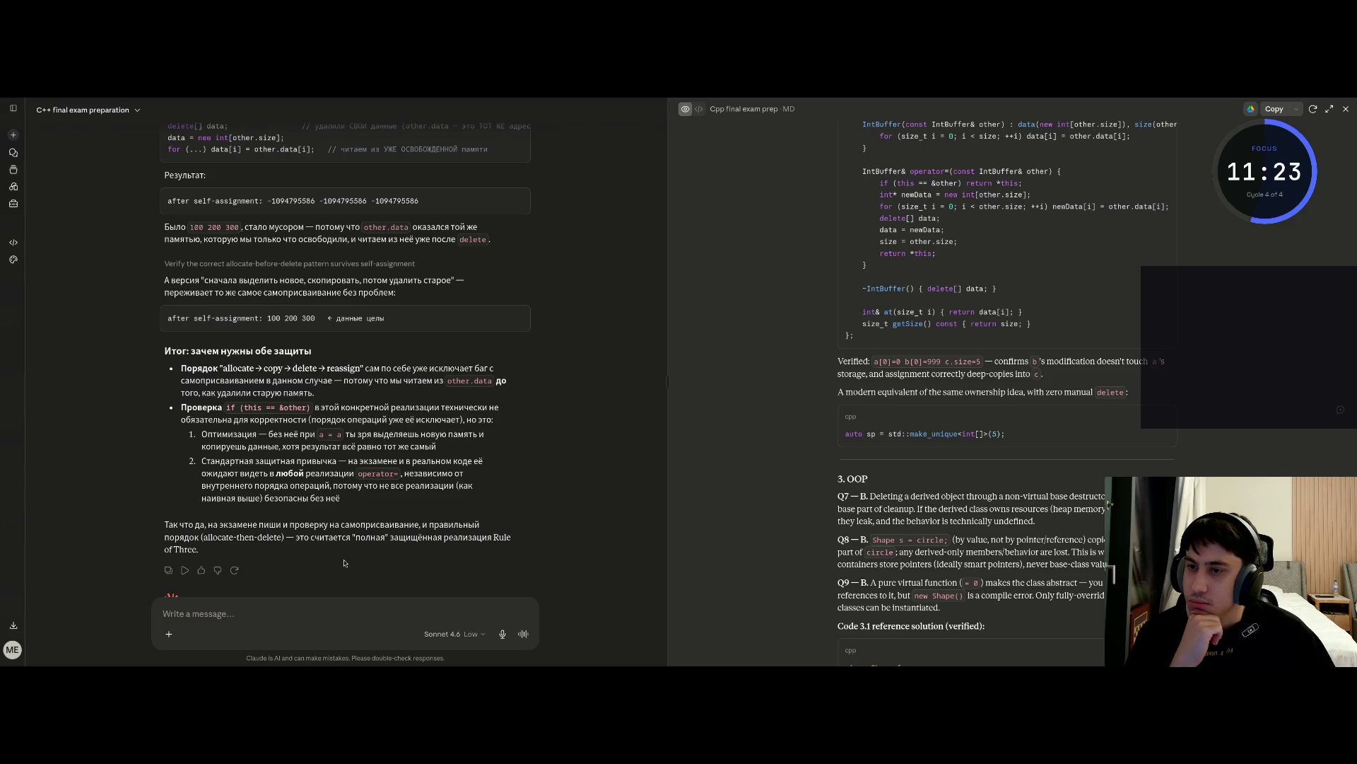
scroll(343, 563, down, 1)
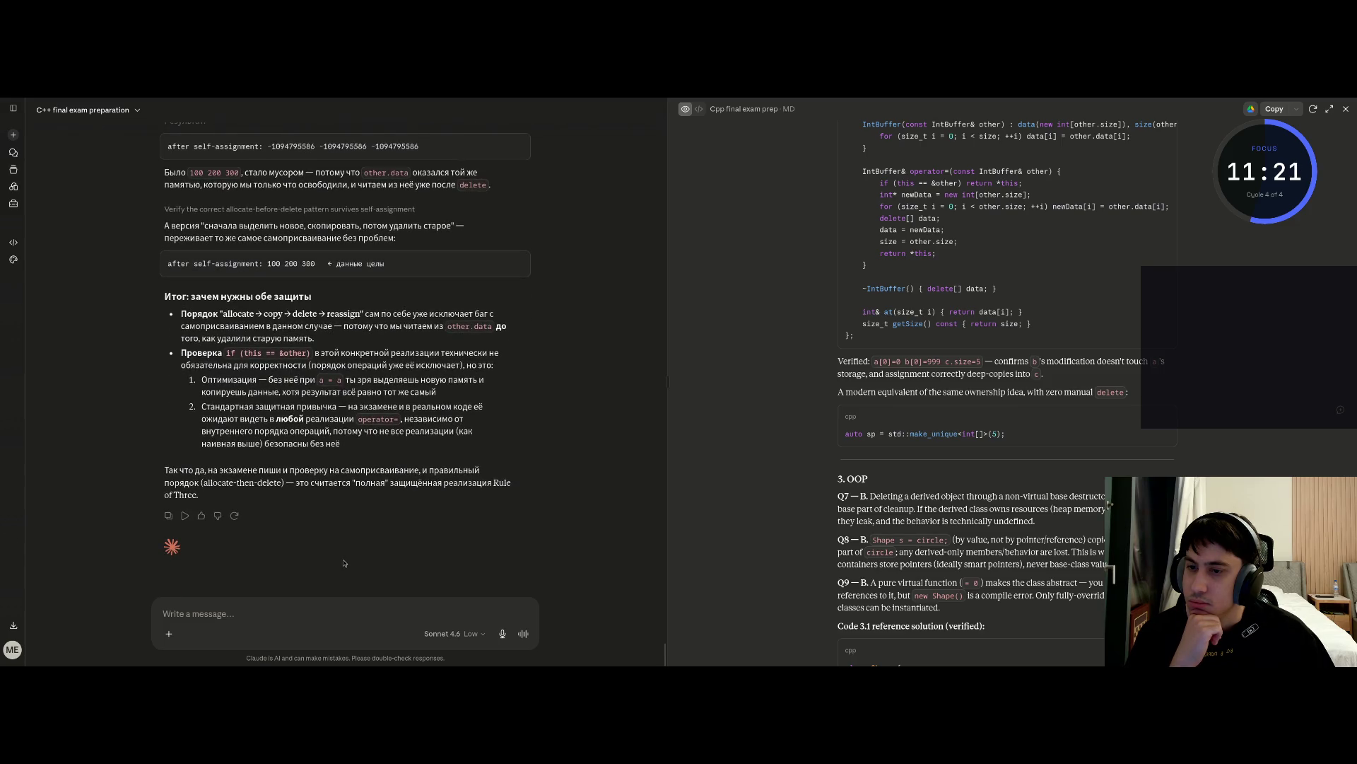
key(ctrl+Right)
key(ctrl+Right)
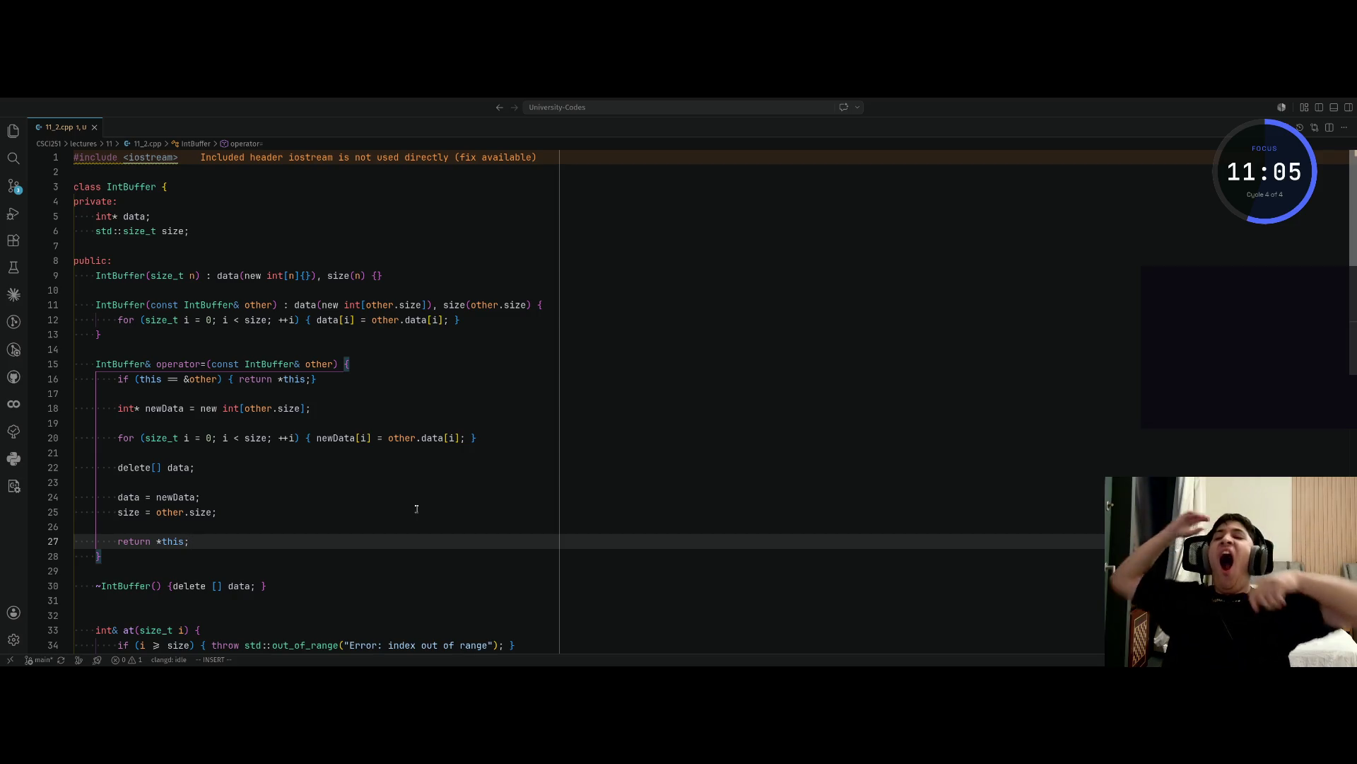
Yank the whole IntBuffer class from 11_2.cpp with Vim line selection and go back to Claude
key(Escape)
key(j)
key(j)
key(j)
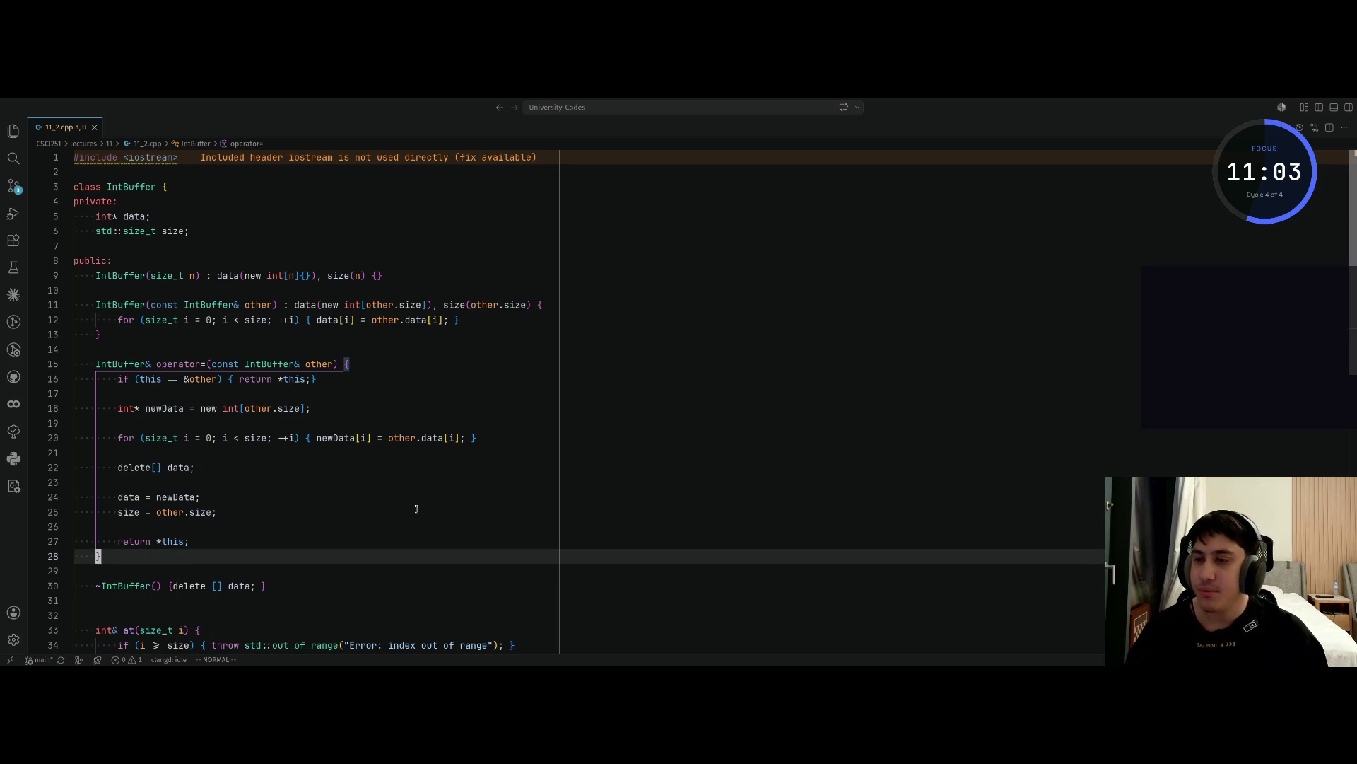
key(k)
key(k)
key(k)
key(j)
key(j)
key(j)
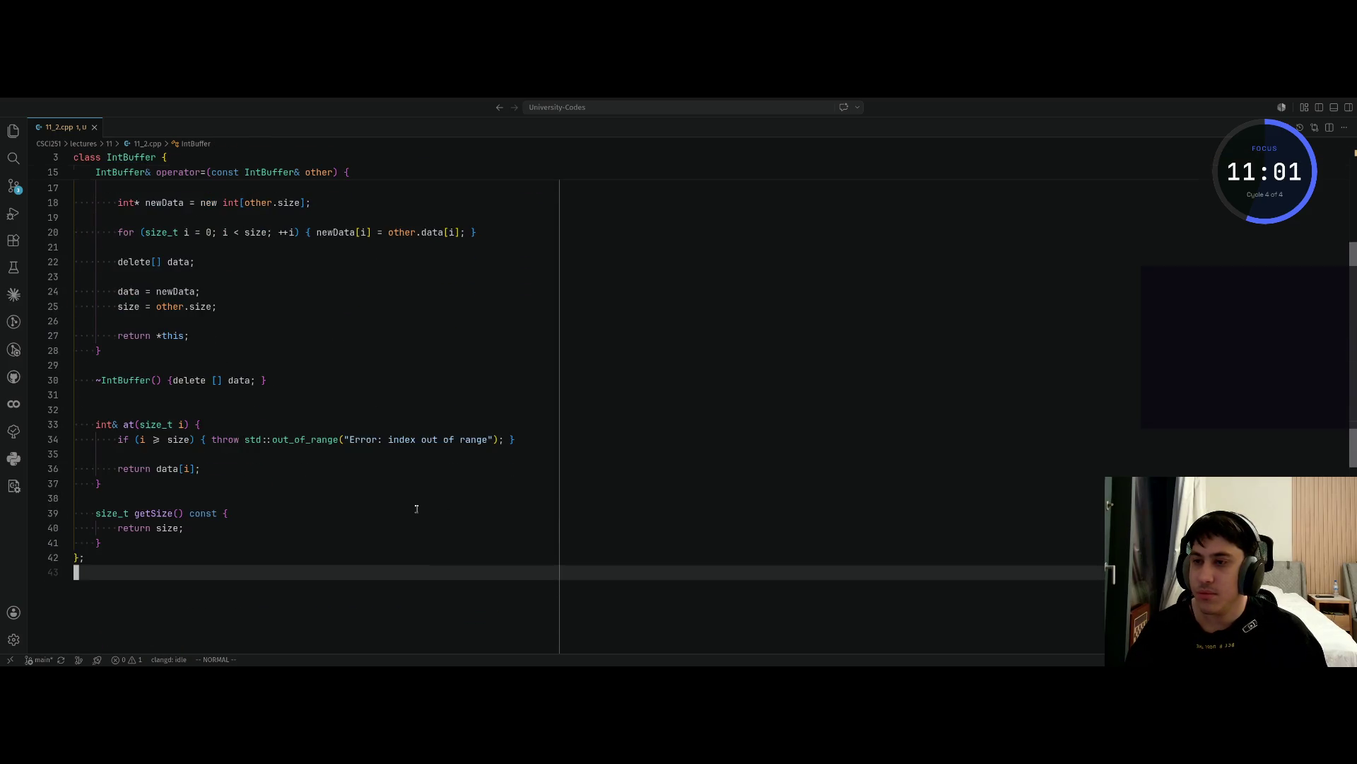
key(k)
key(k)
key(k)
key(g)
key(g)
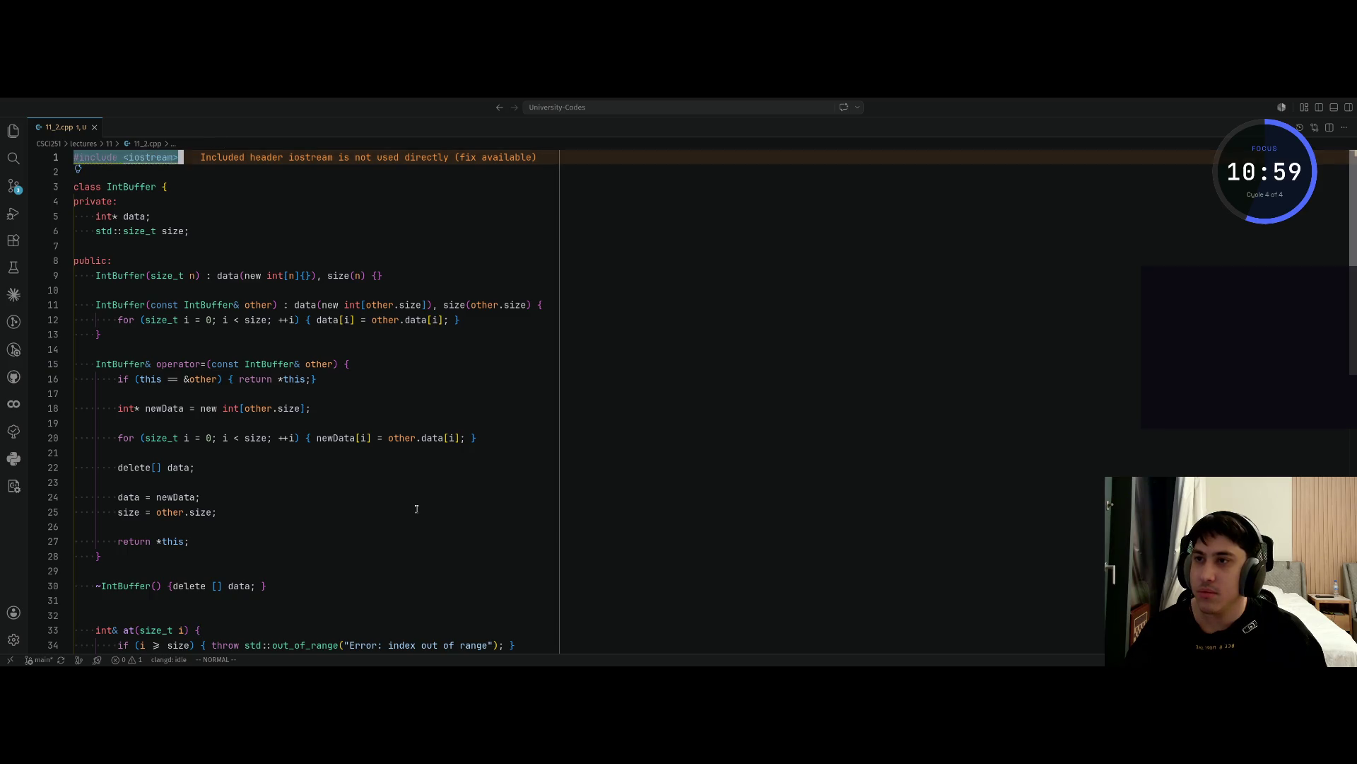
key(j)
key(j)
key(shift+v)
key(j)
key(j)
key(j)
key(j)
key(j)
key(j)
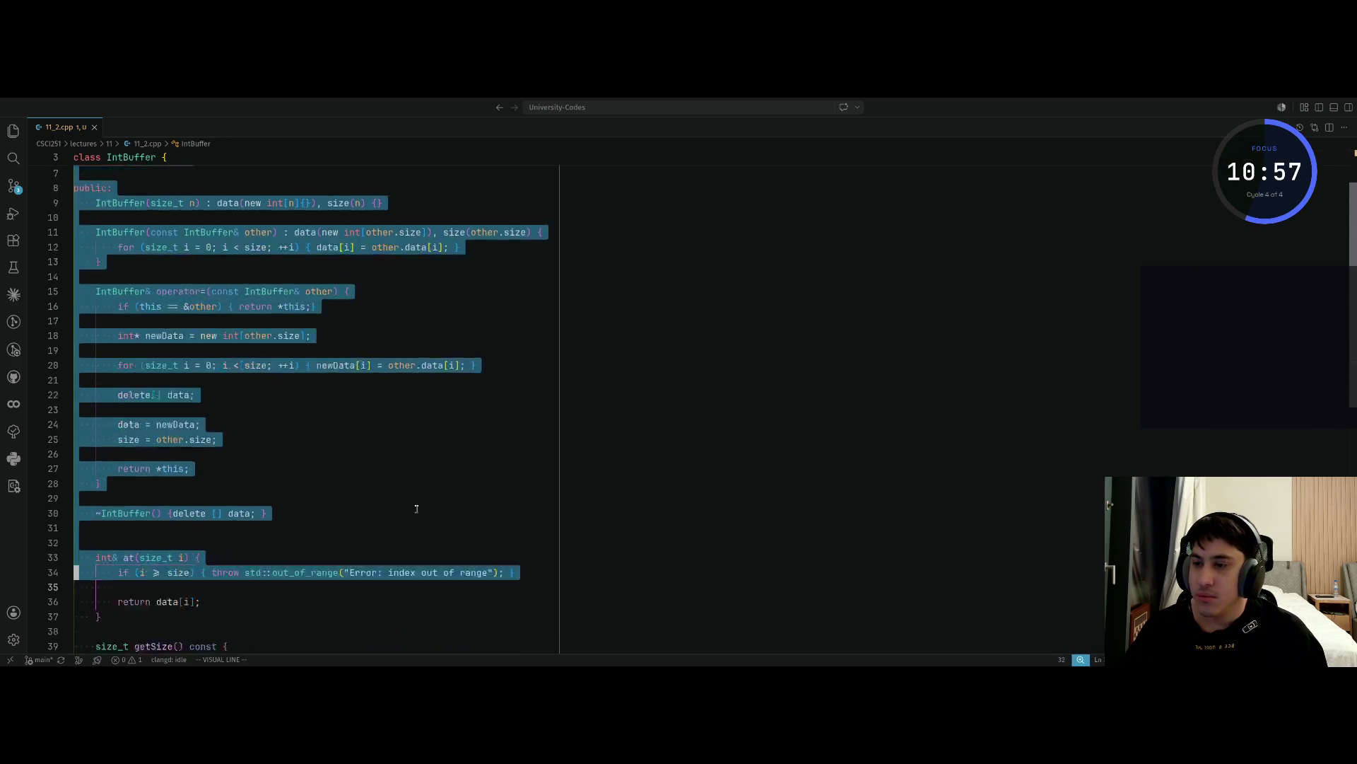
key(y)
key(alt+Tab)
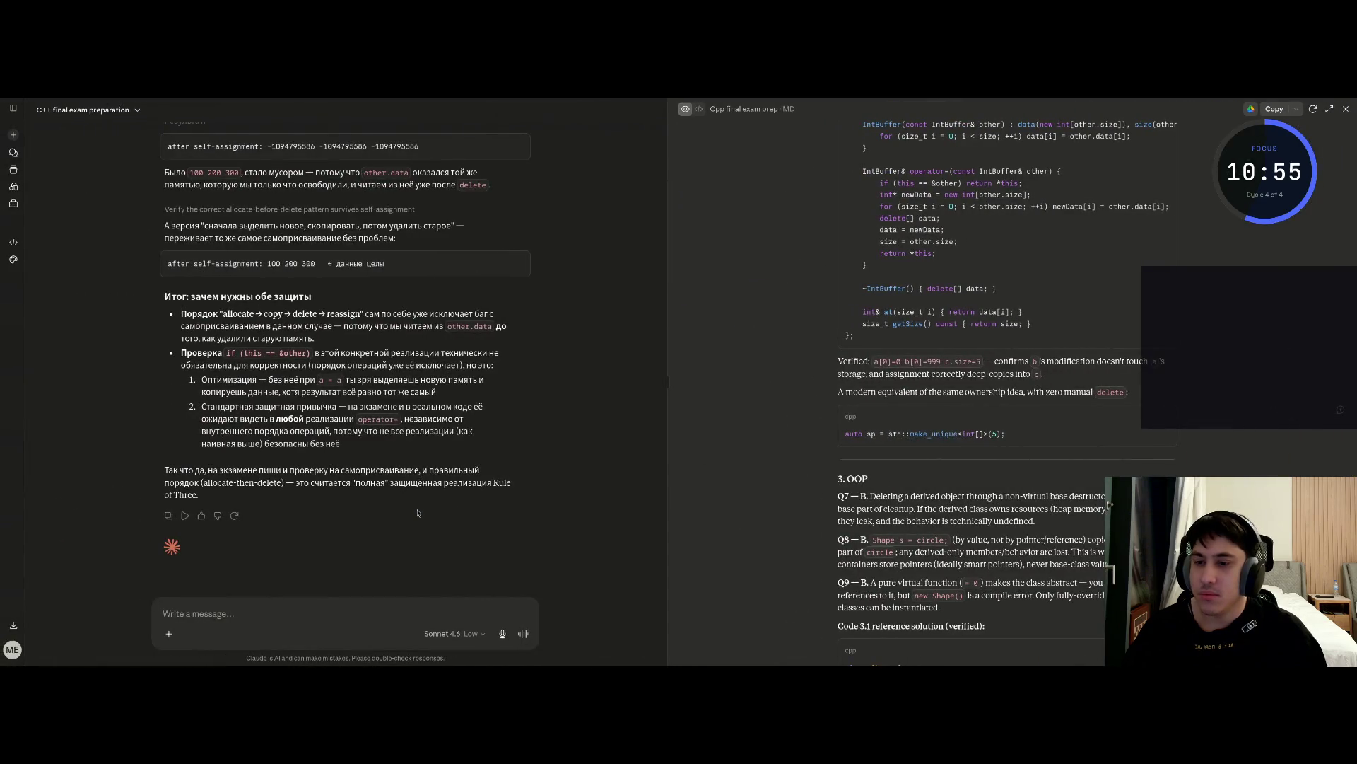
Ask Claude 'так, а тепер все правильно?' with the IntBuffer class pasted below the question
click(317, 613)
text(так)
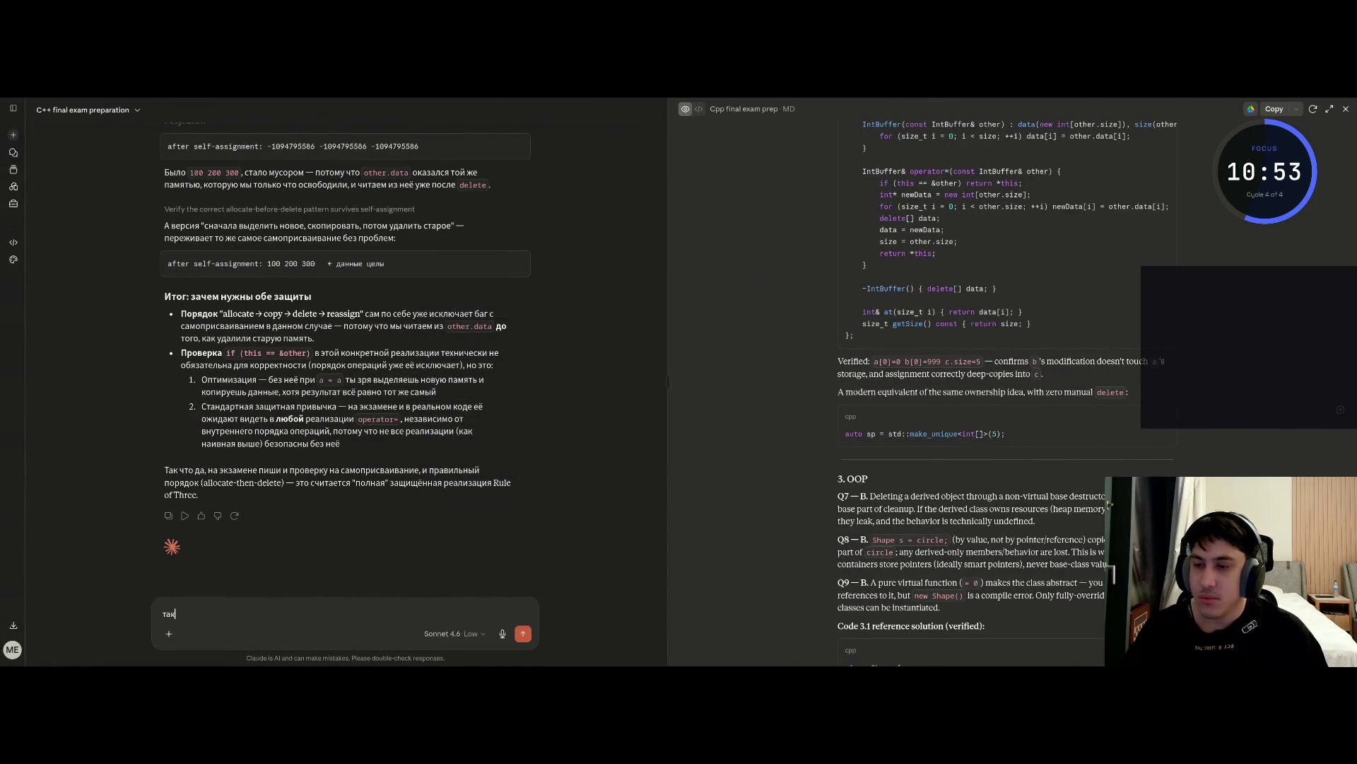
text( .а т)
key(BackSpace)
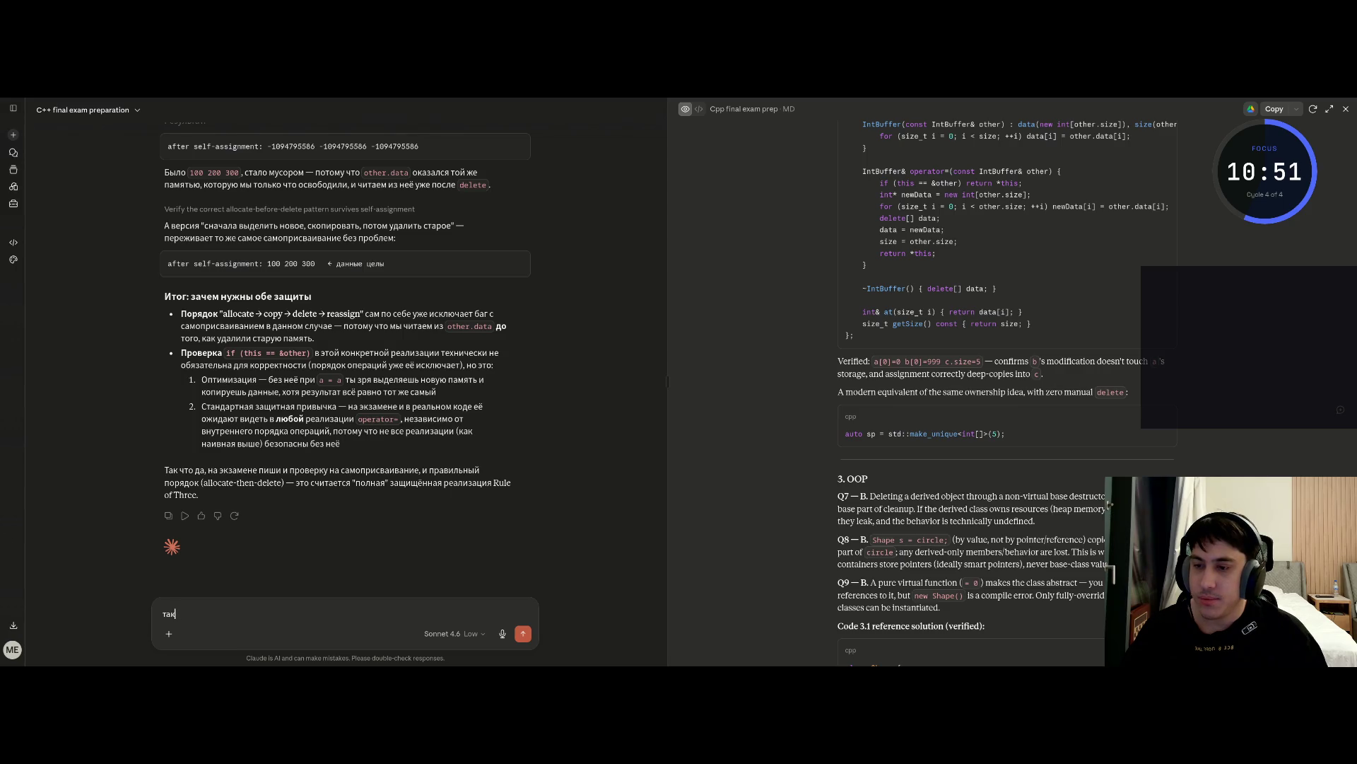
text(тек)
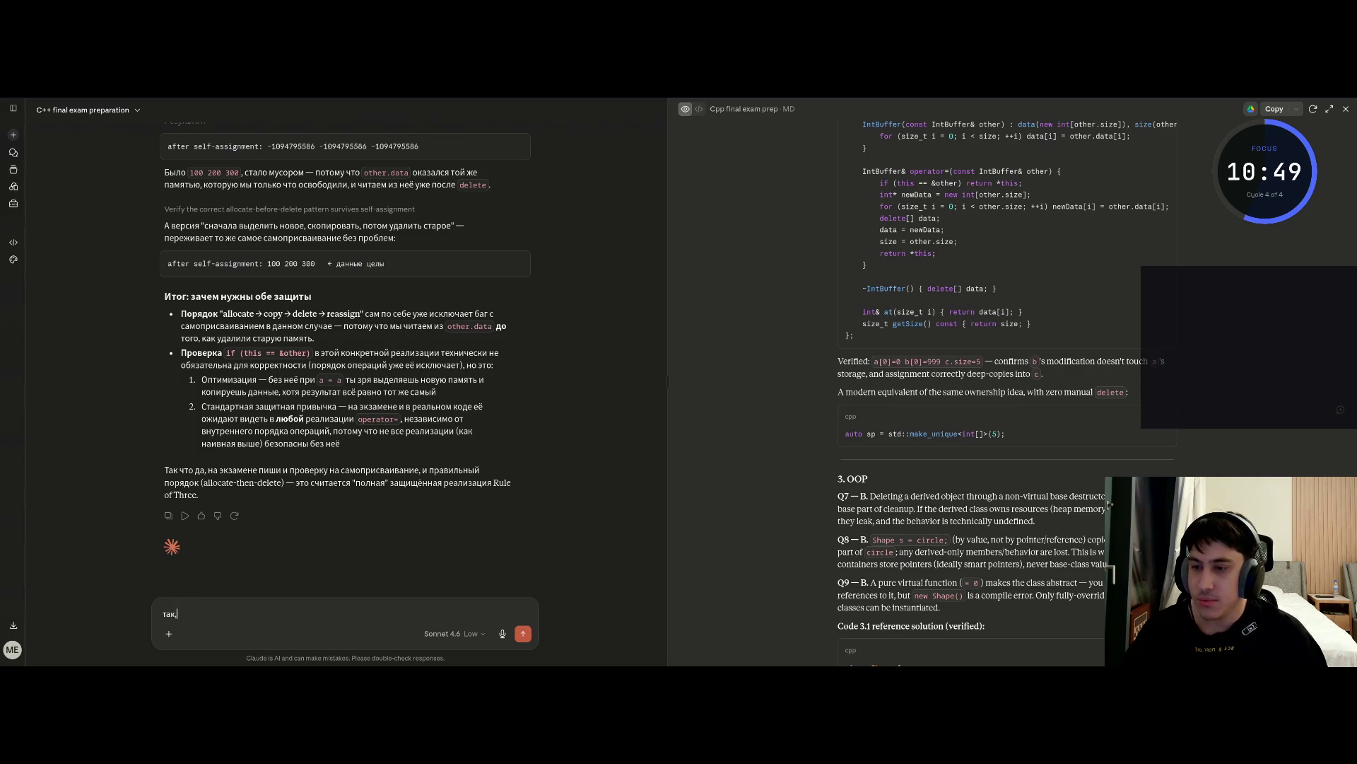
text(тепе)
key(BackSpace)
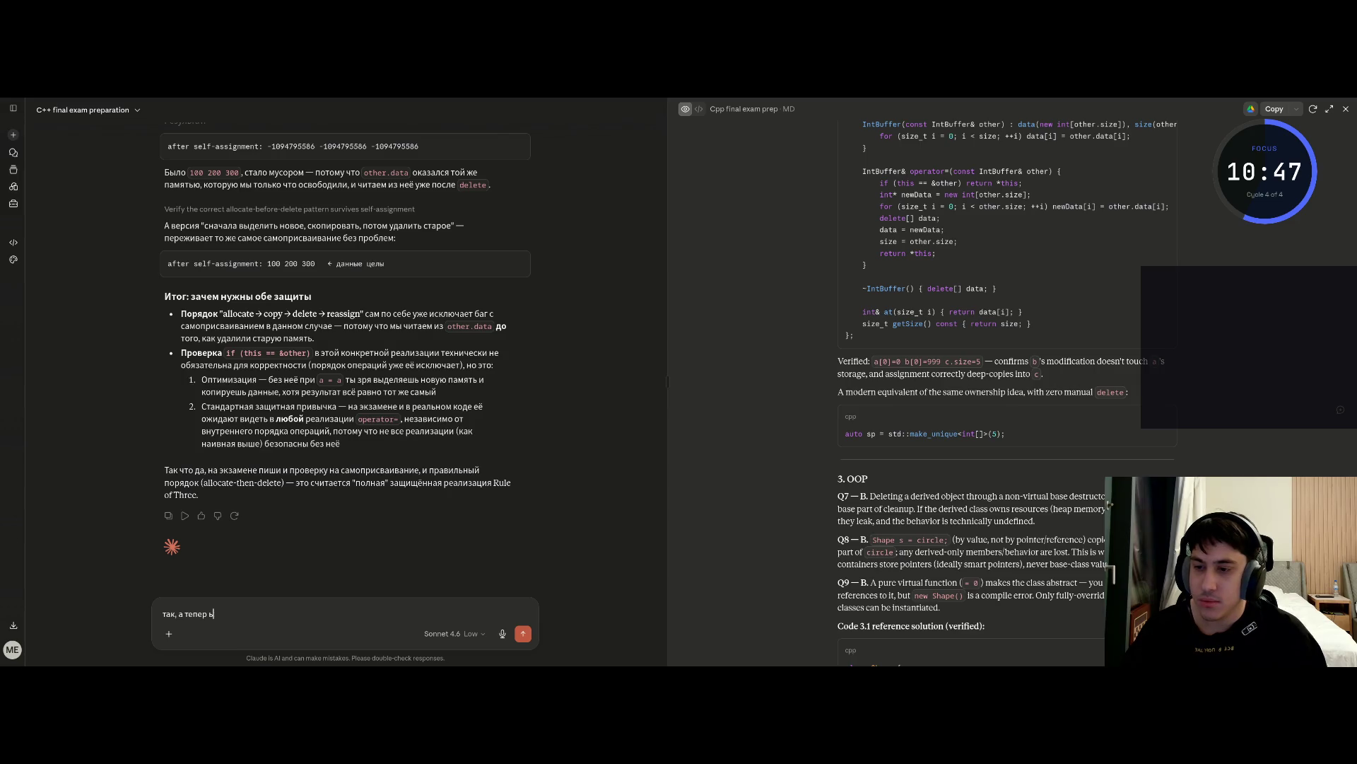
text(равиль)
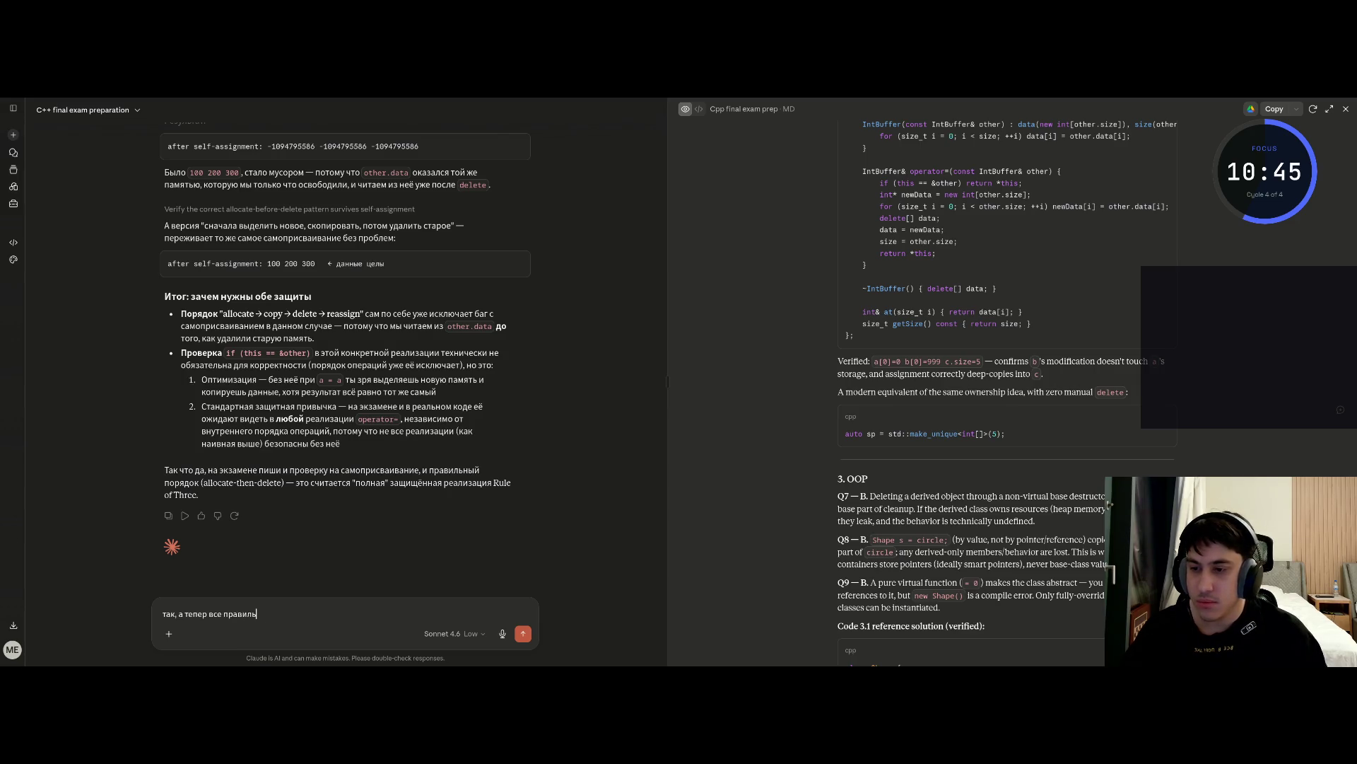
key(shift+Return)
key(shift+Return)
key(ctrl+v)
key(Return)
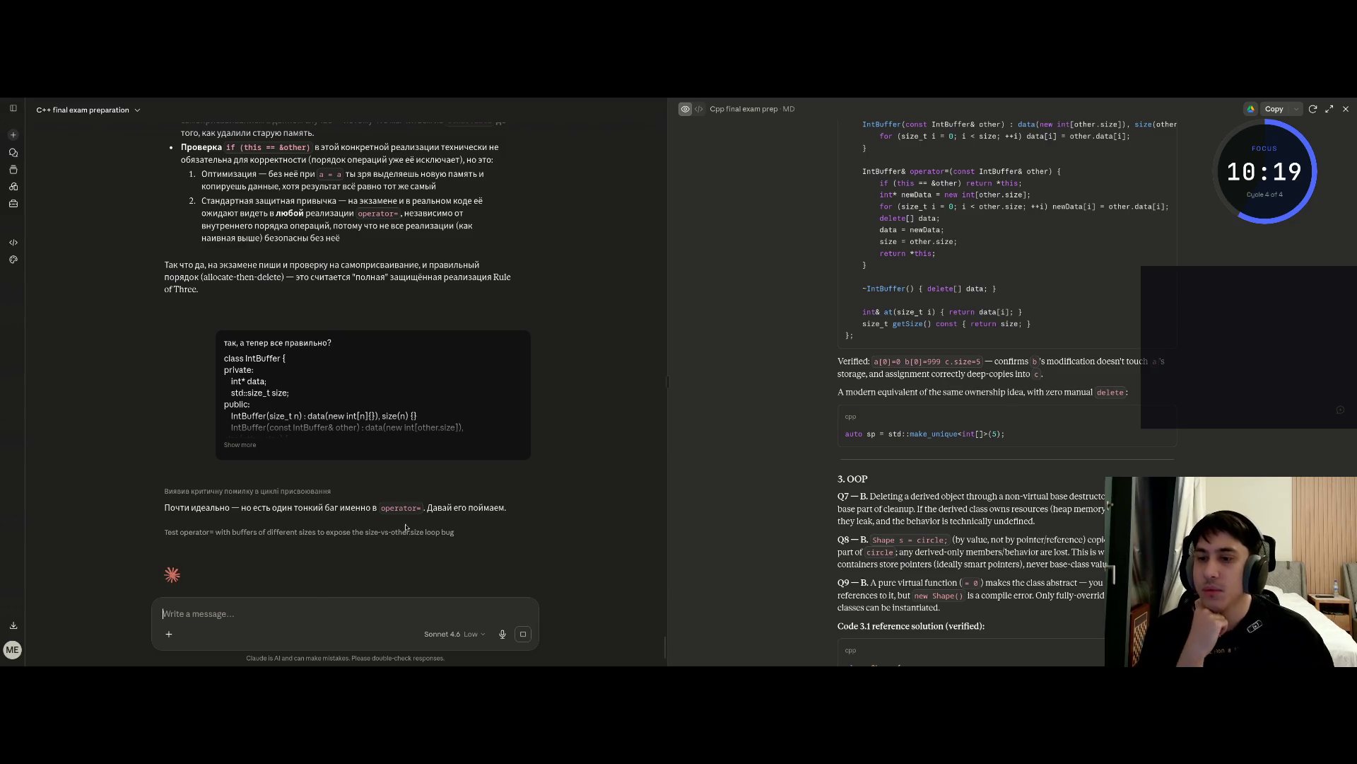
Read Claude's explanation that the copy loop uses the old size and should use other.size
scroll(414, 526, down, 3)
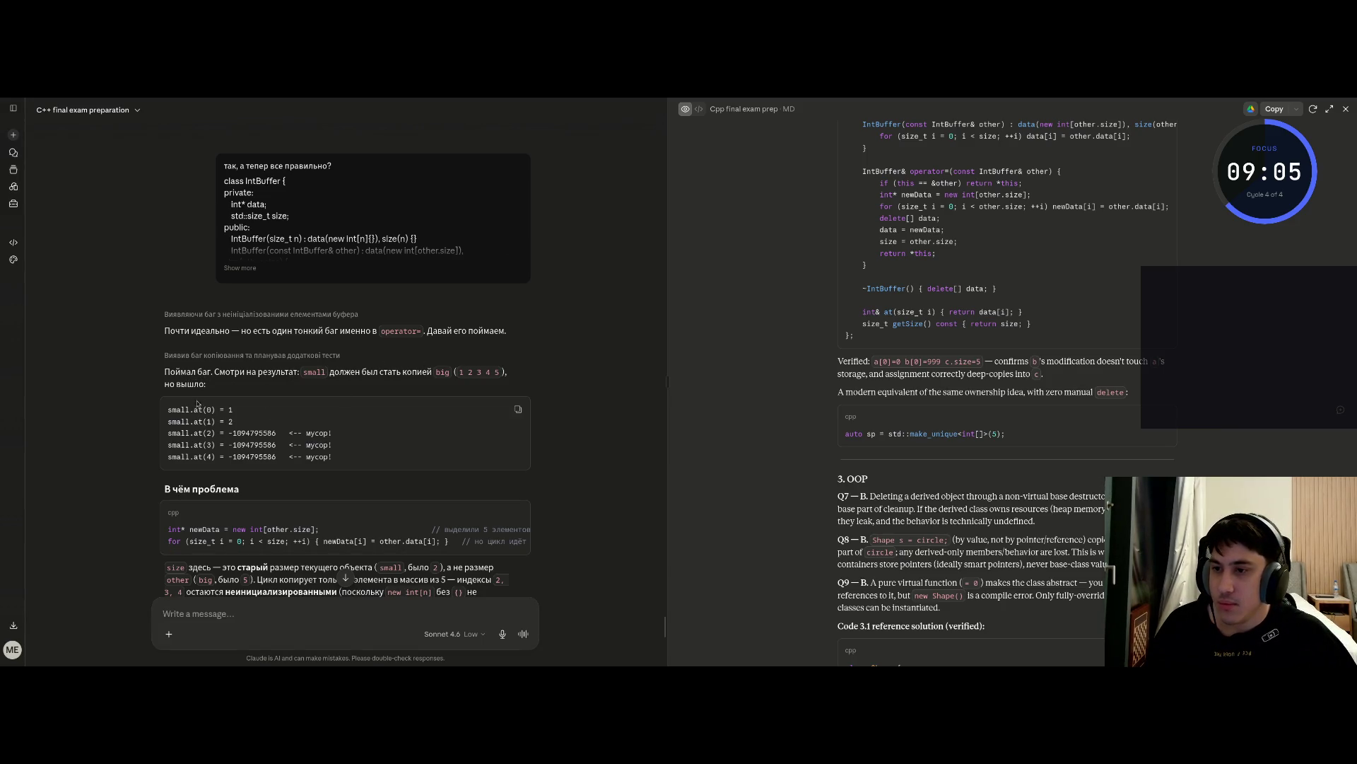
scroll(226, 439, down, 3)
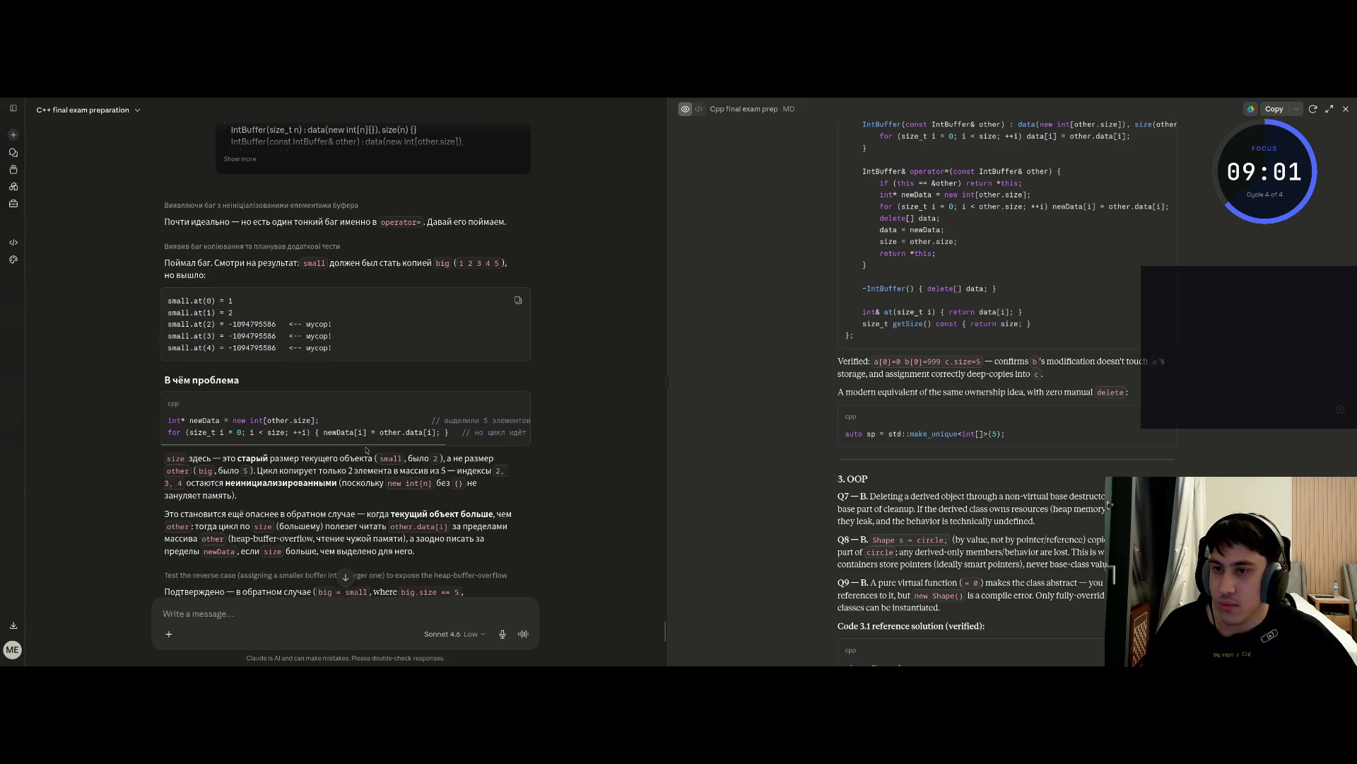
mouse_move(364, 445)
mouse_down()
mouse_move(476, 458)
mouse_move(339, 460)
mouse_up()
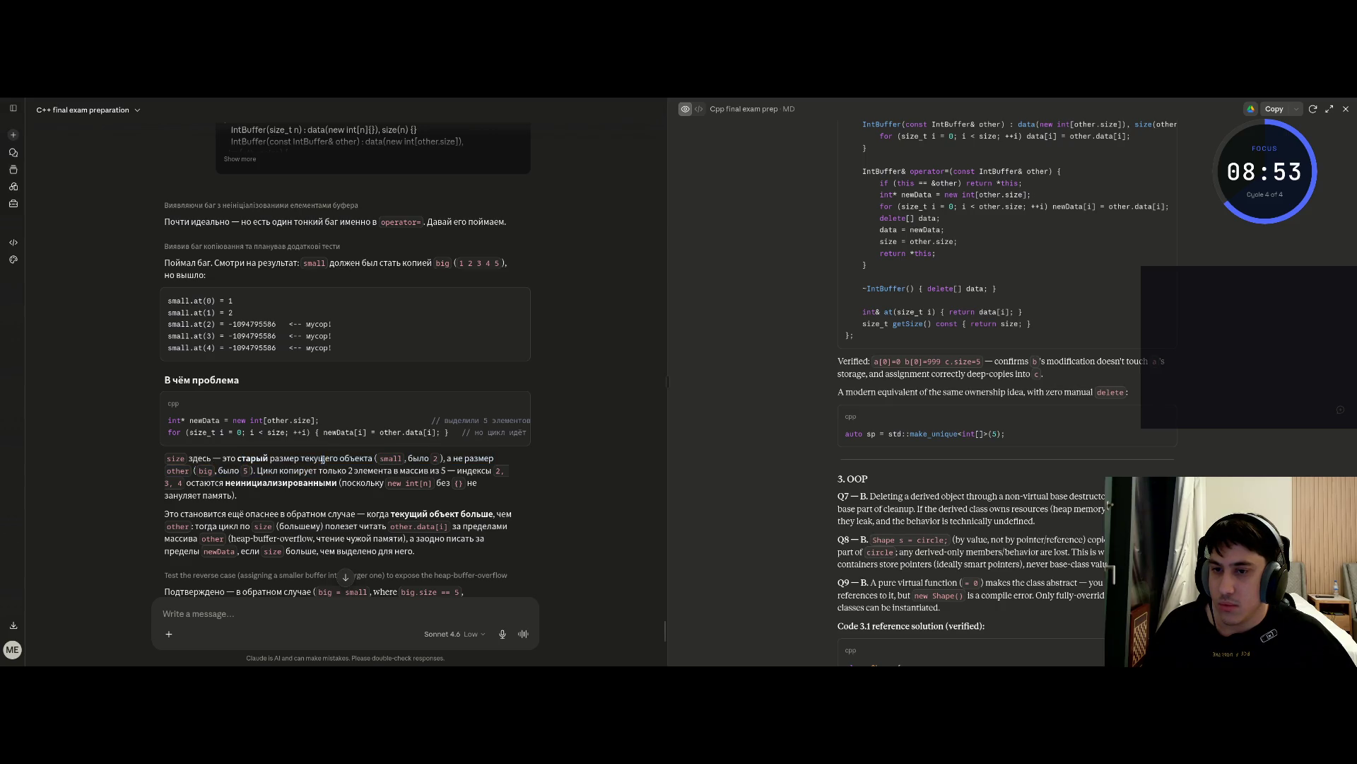
scroll(318, 458, down, 2)
scroll(318, 457, down, 1)
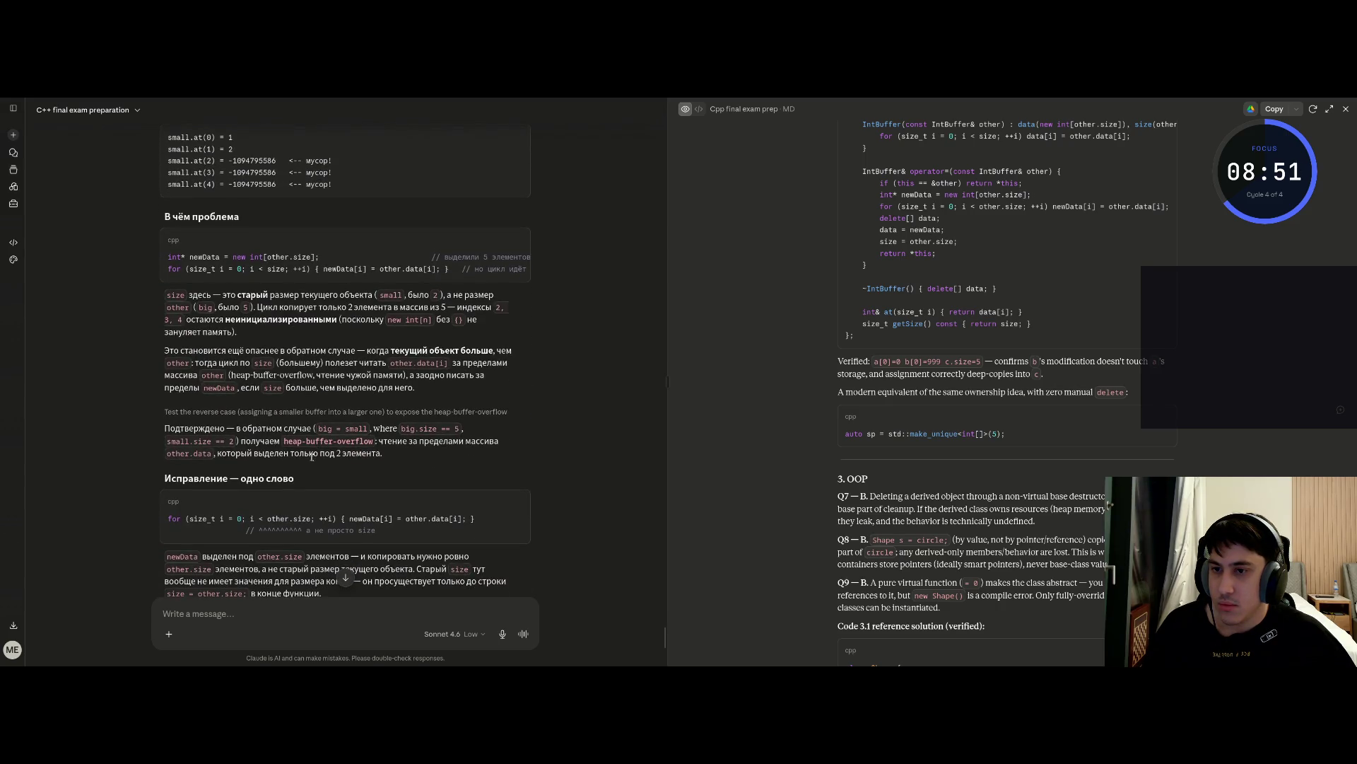
scroll(311, 457, down, 1)
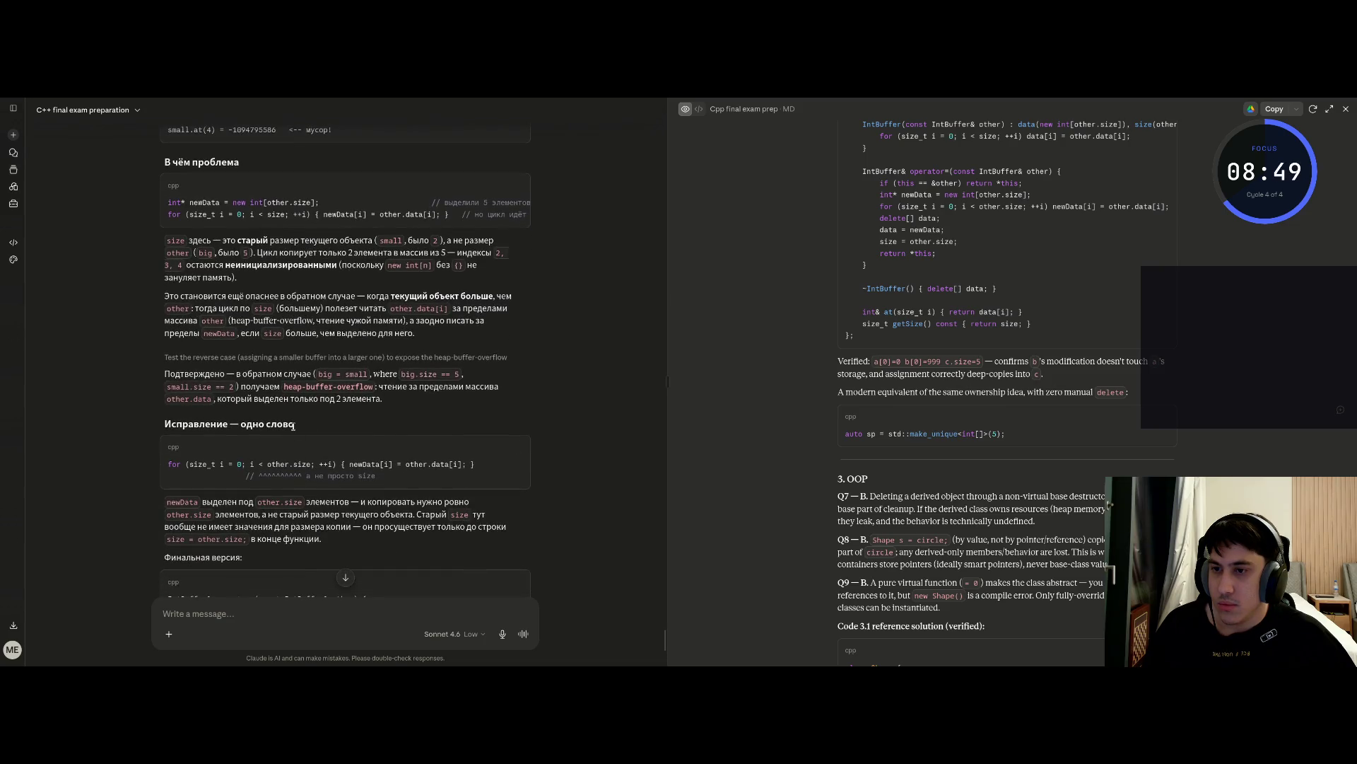
key(ctrl+Right)
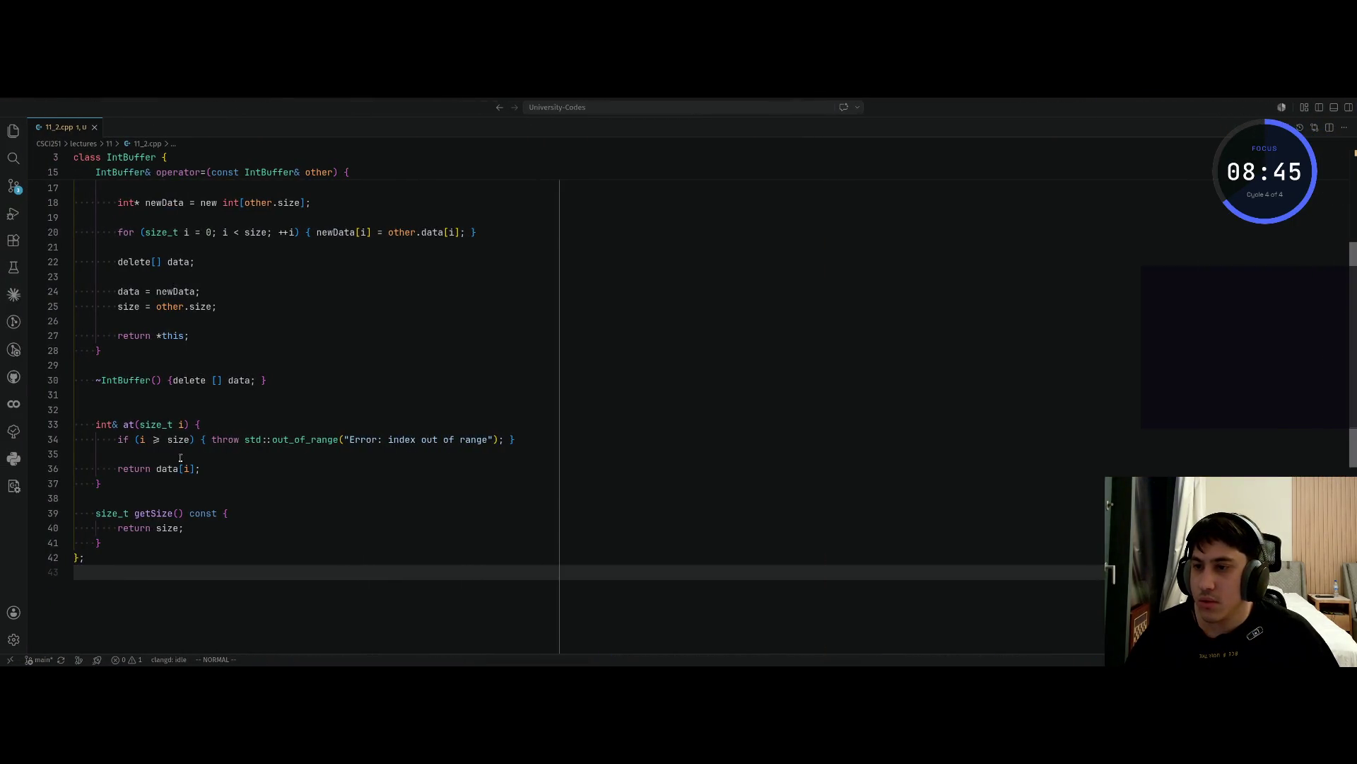
Change operator='s copy loop condition to 'i < other.size'
click(167, 440)
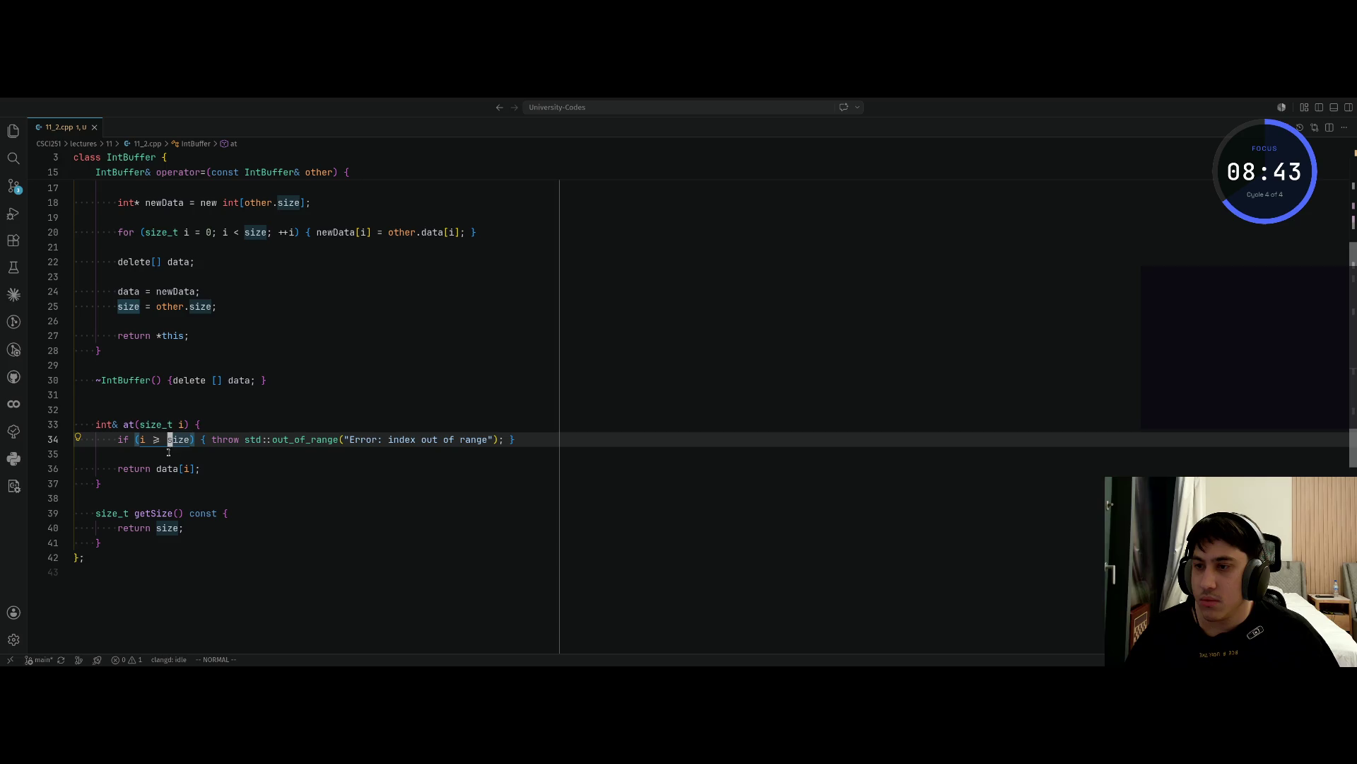
scroll(246, 341, up, 2)
click(246, 314)
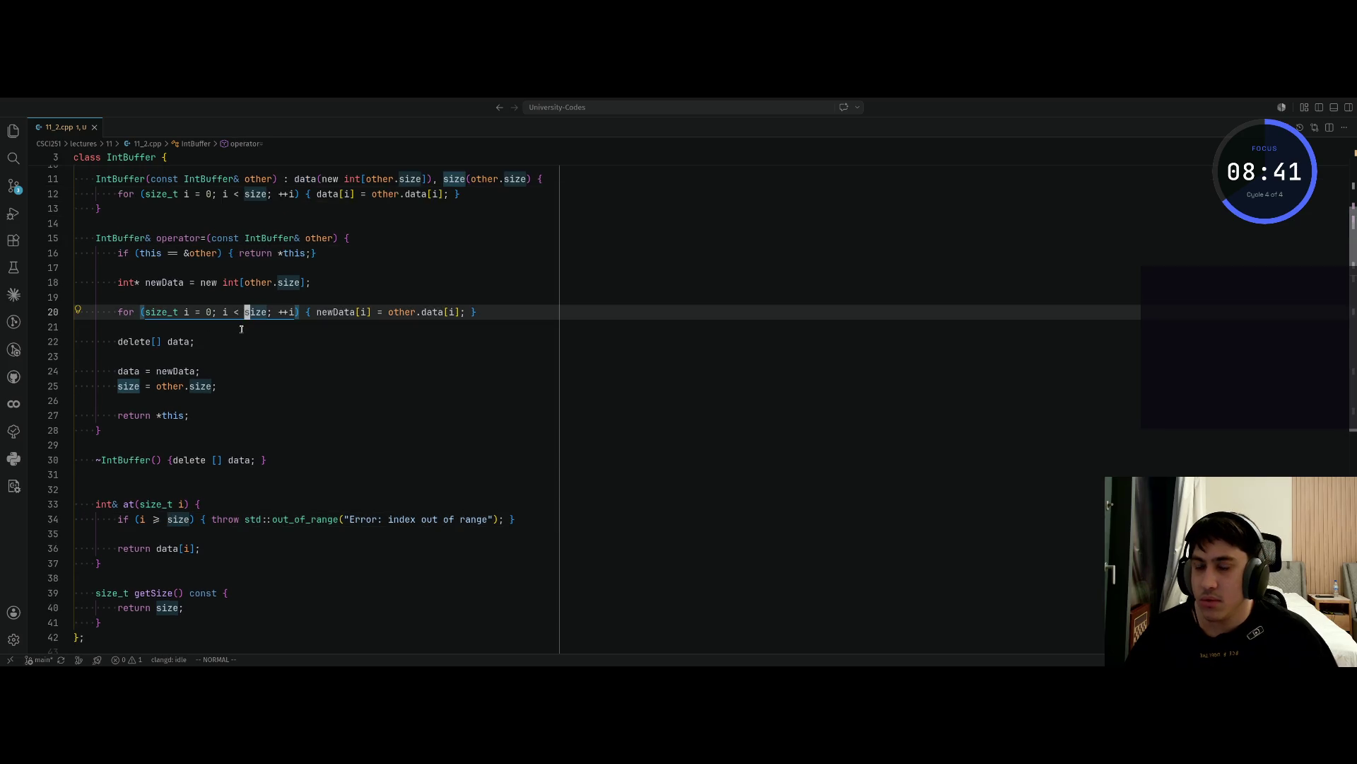
key(u)
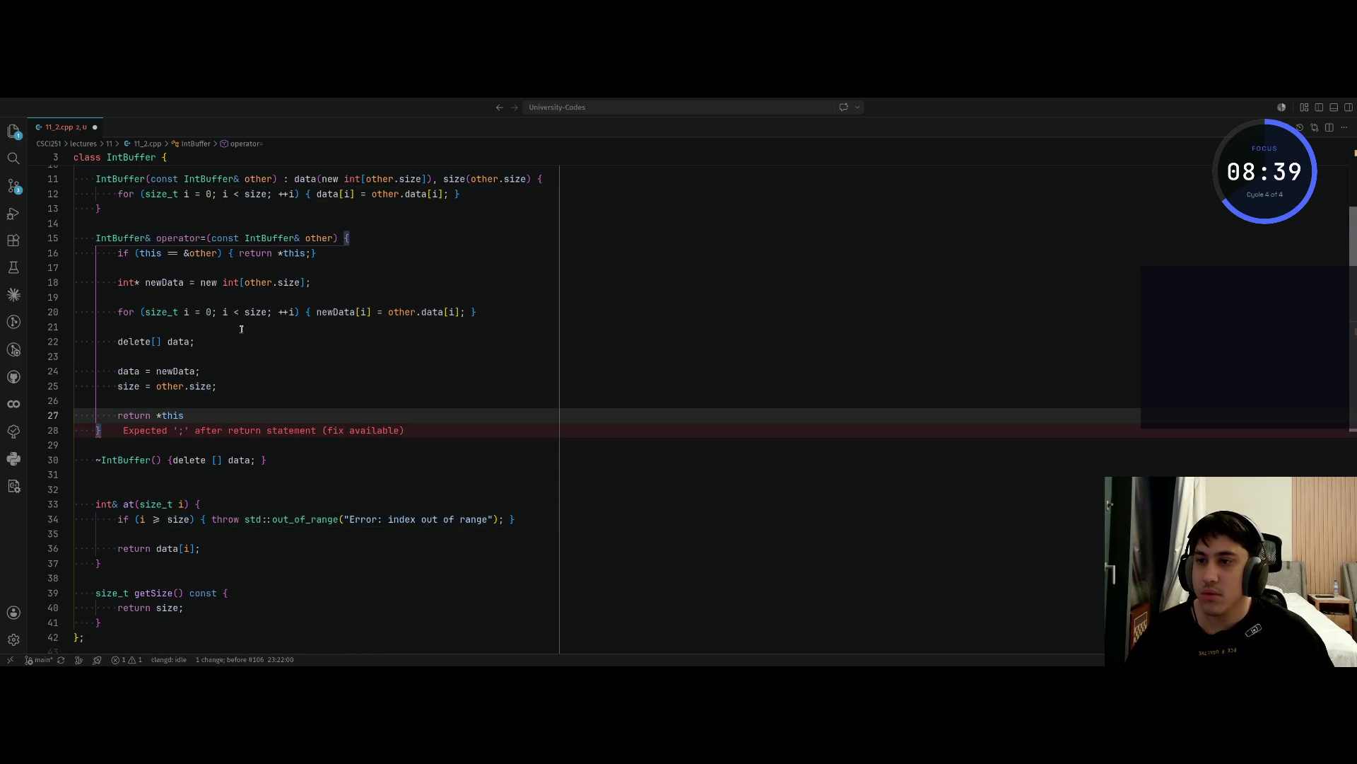
key(u)
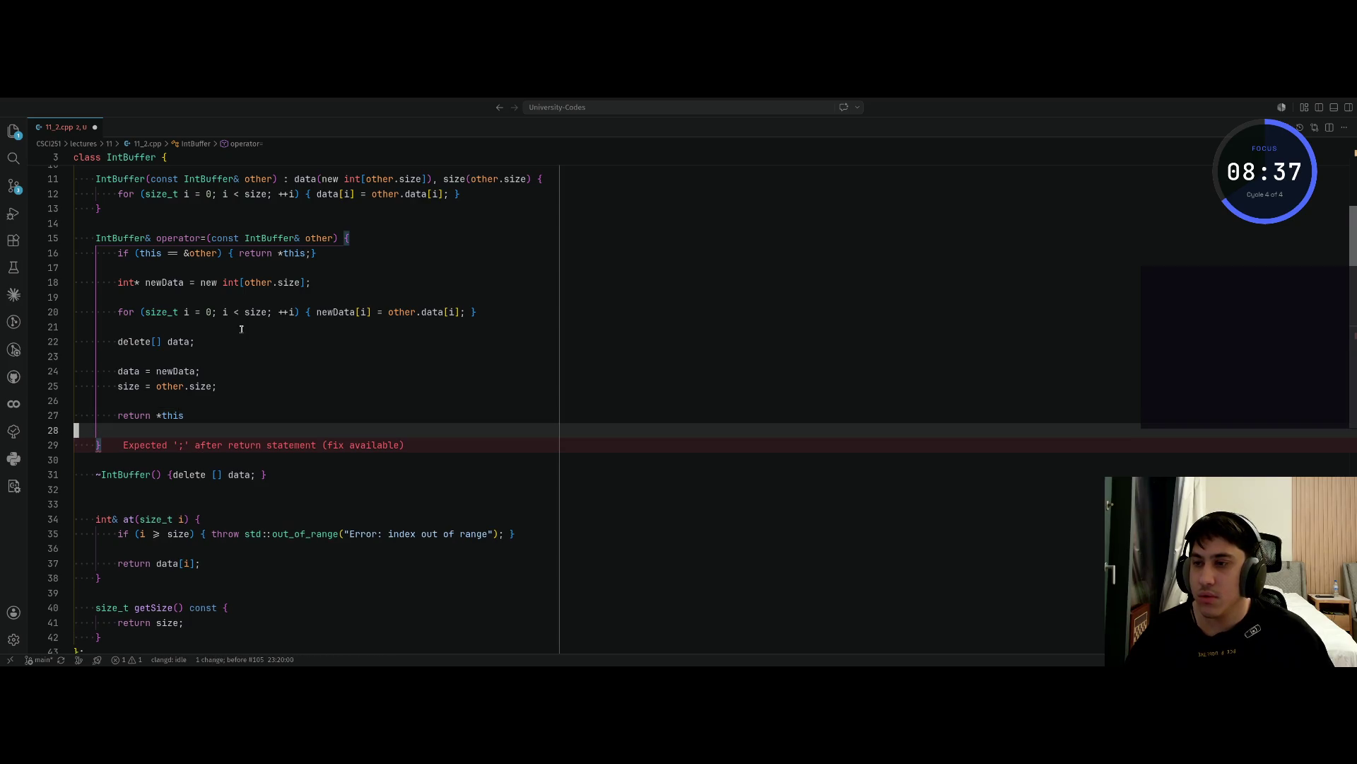
key(ctrl+r)
key(ctrl+r)
key(ctrl+r)
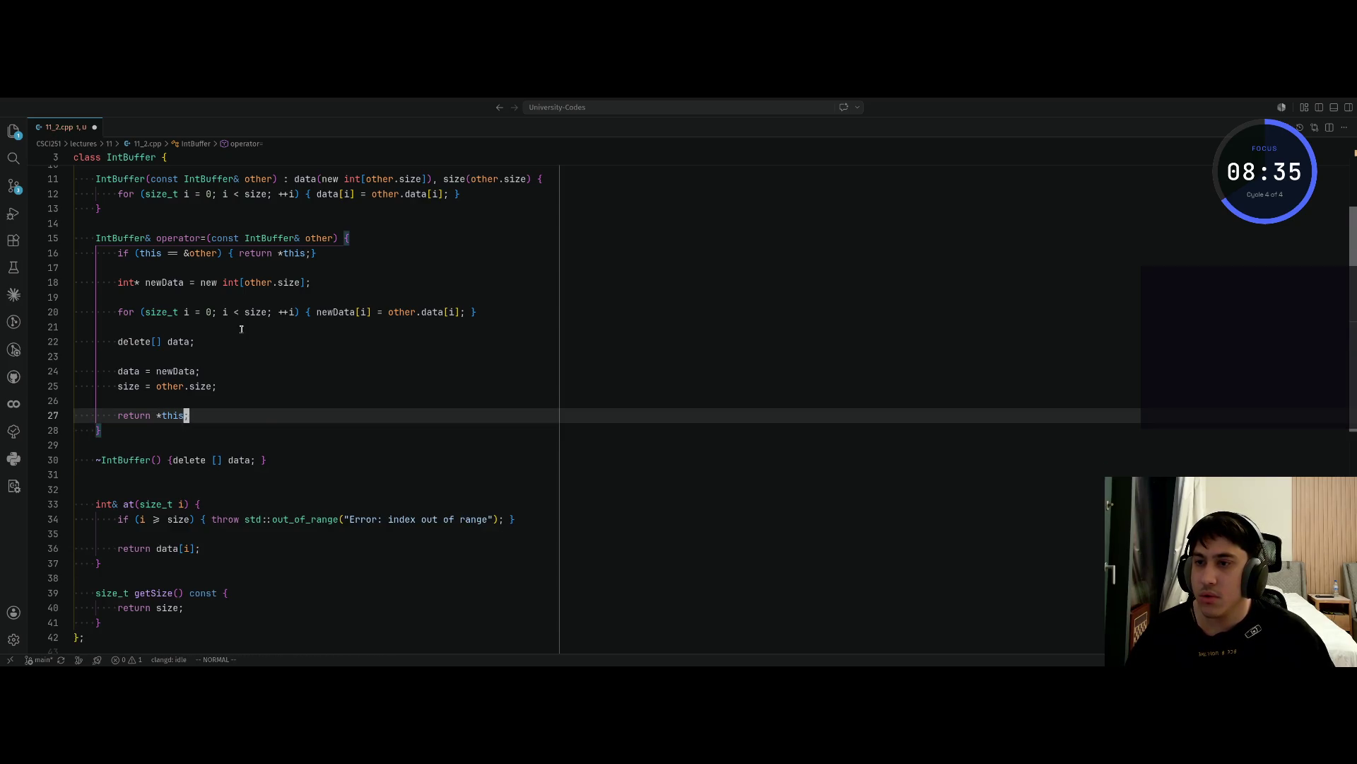
key(k)
key(j)
key(j)
key(j)
key(w)
key(w)
key(w)
key(w)
key(w)
key(w)
text(i < other.)
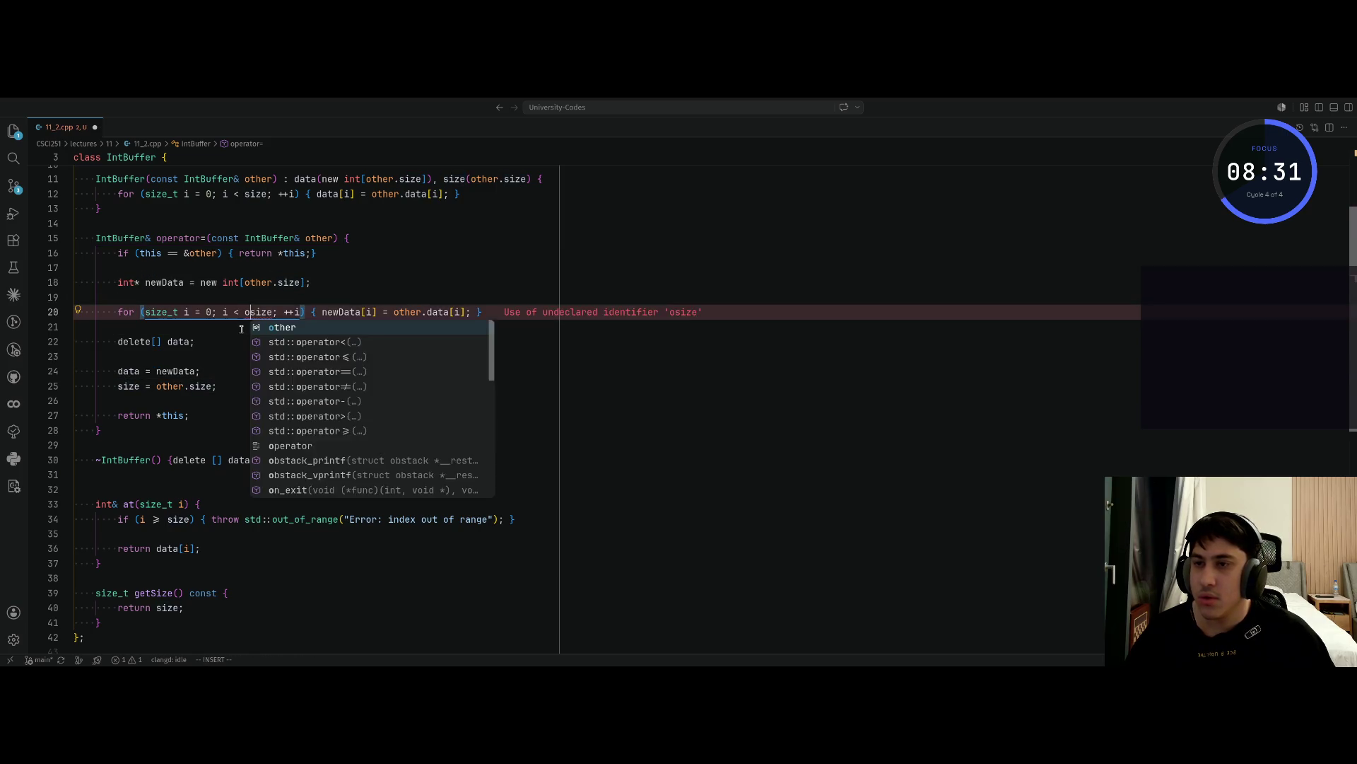
key(Escape)
key(Escape)
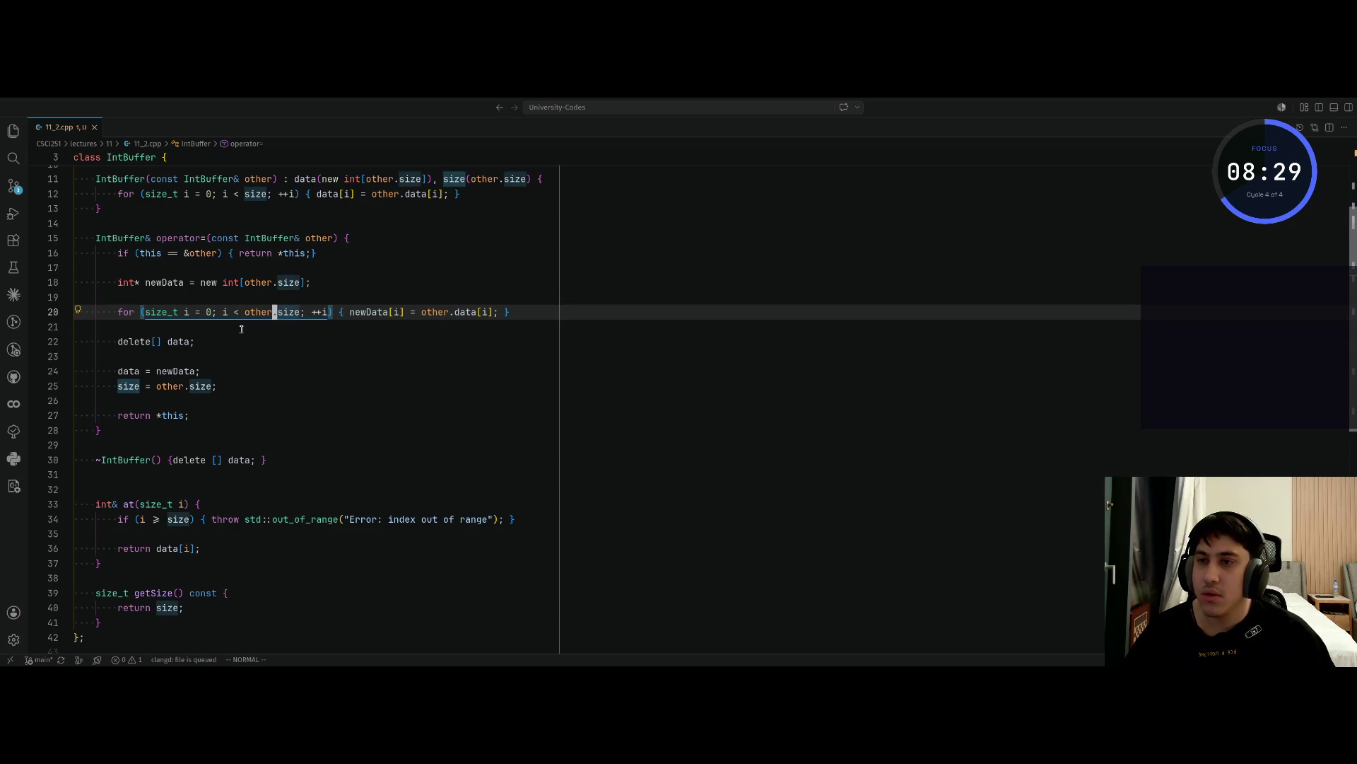
Yank the updated IntBuffer class and switch back to Claude
key(g)
key(g)
key(j)
key(j)
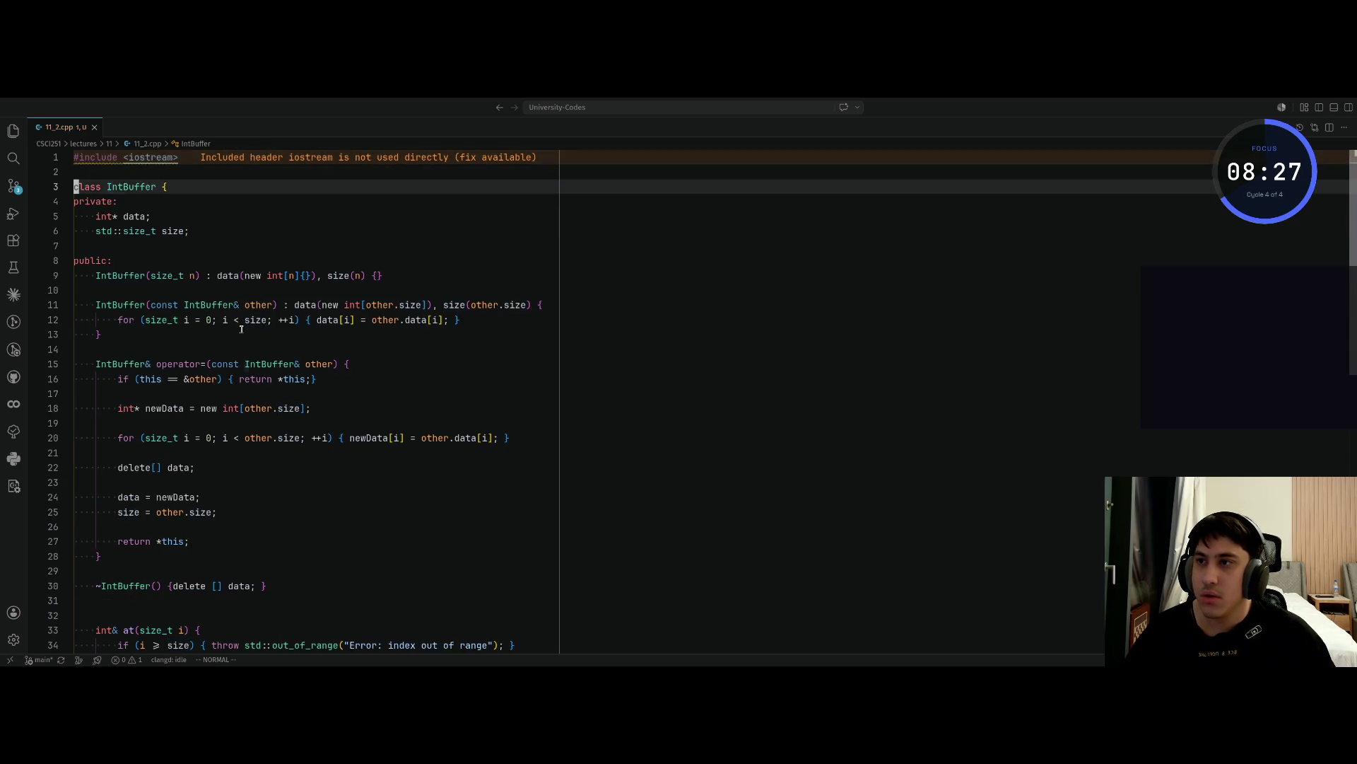
key(shift+v)
key(5)
key(j)
key(j)
key(j)
key(j)
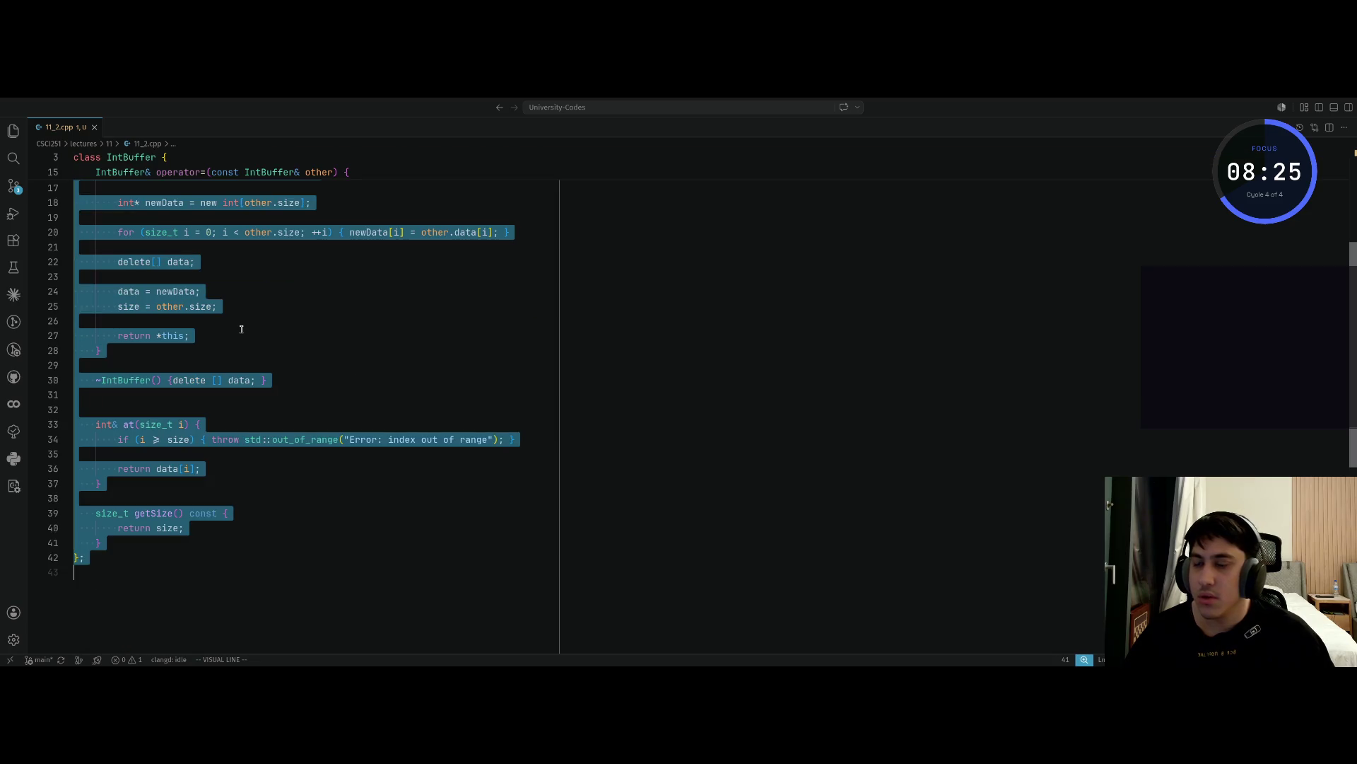
key(y)
key(ctrl+Left)
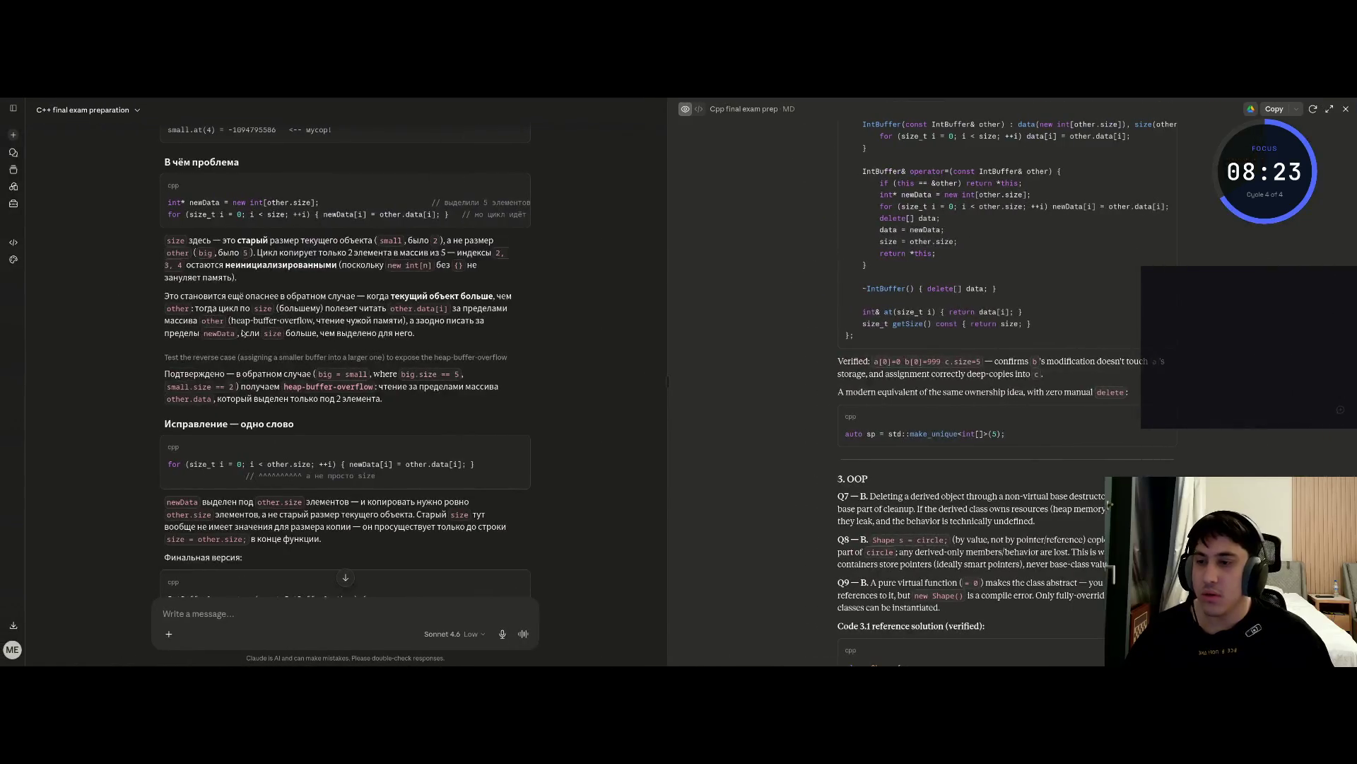
Send 'вот так?' with the corrected IntBuffer code pasted below, then expand the sent message
click(273, 621)
text(вот так)
key(shift+Return)
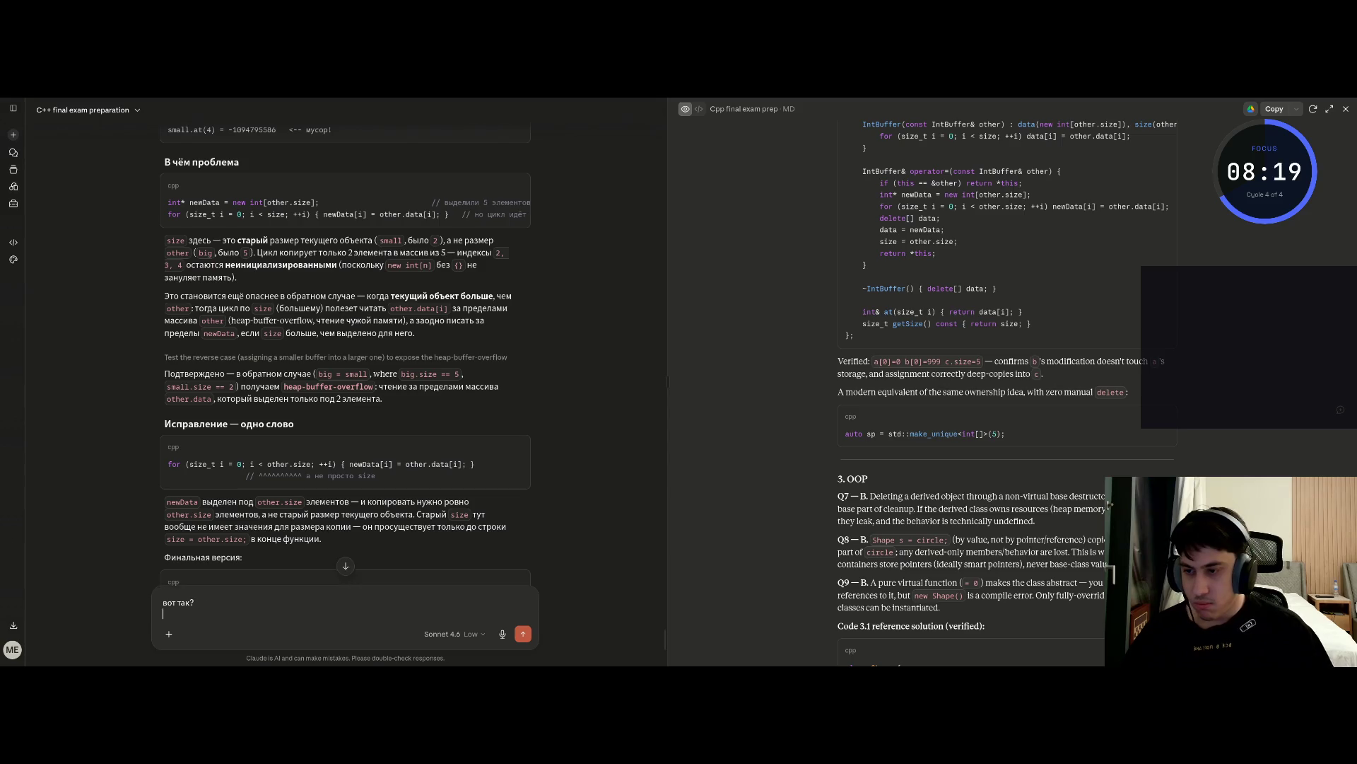
key(ctrl+v)
key(Return)
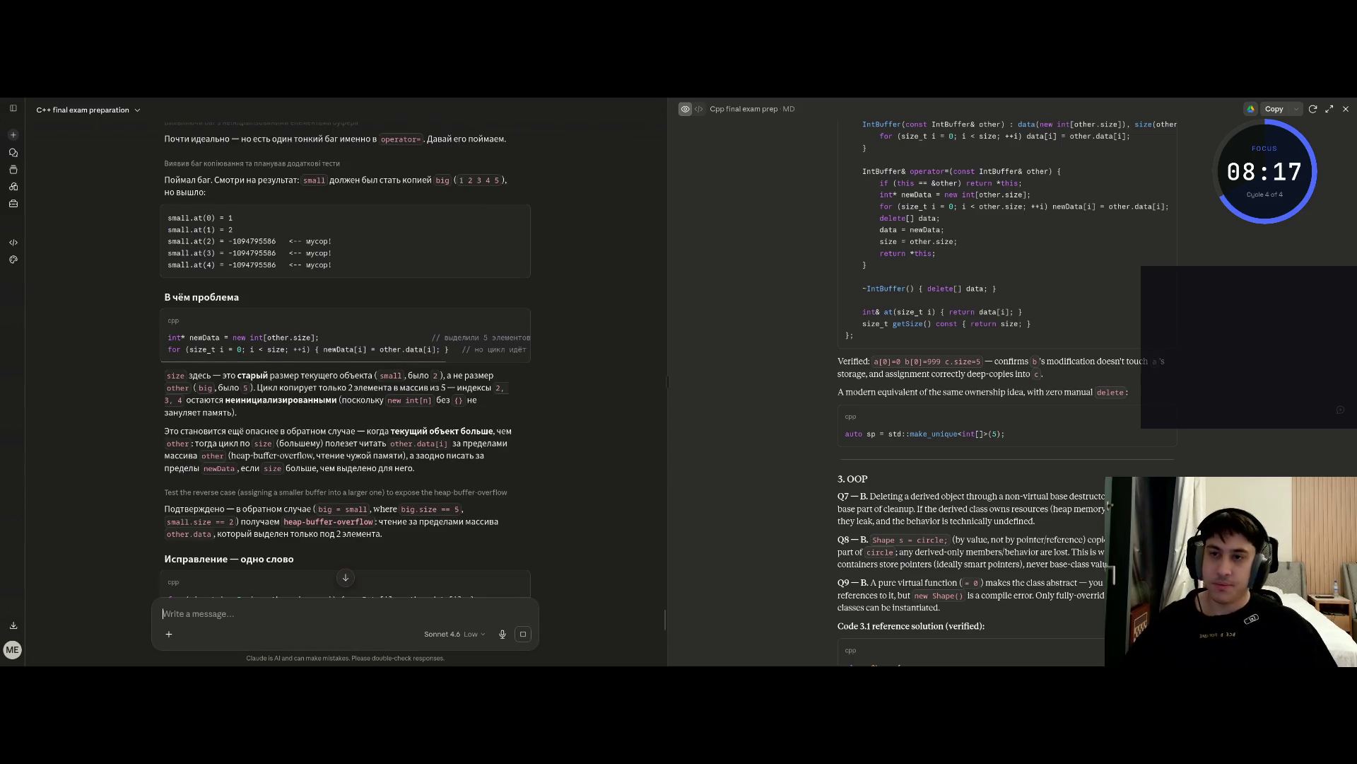
click(240, 267)
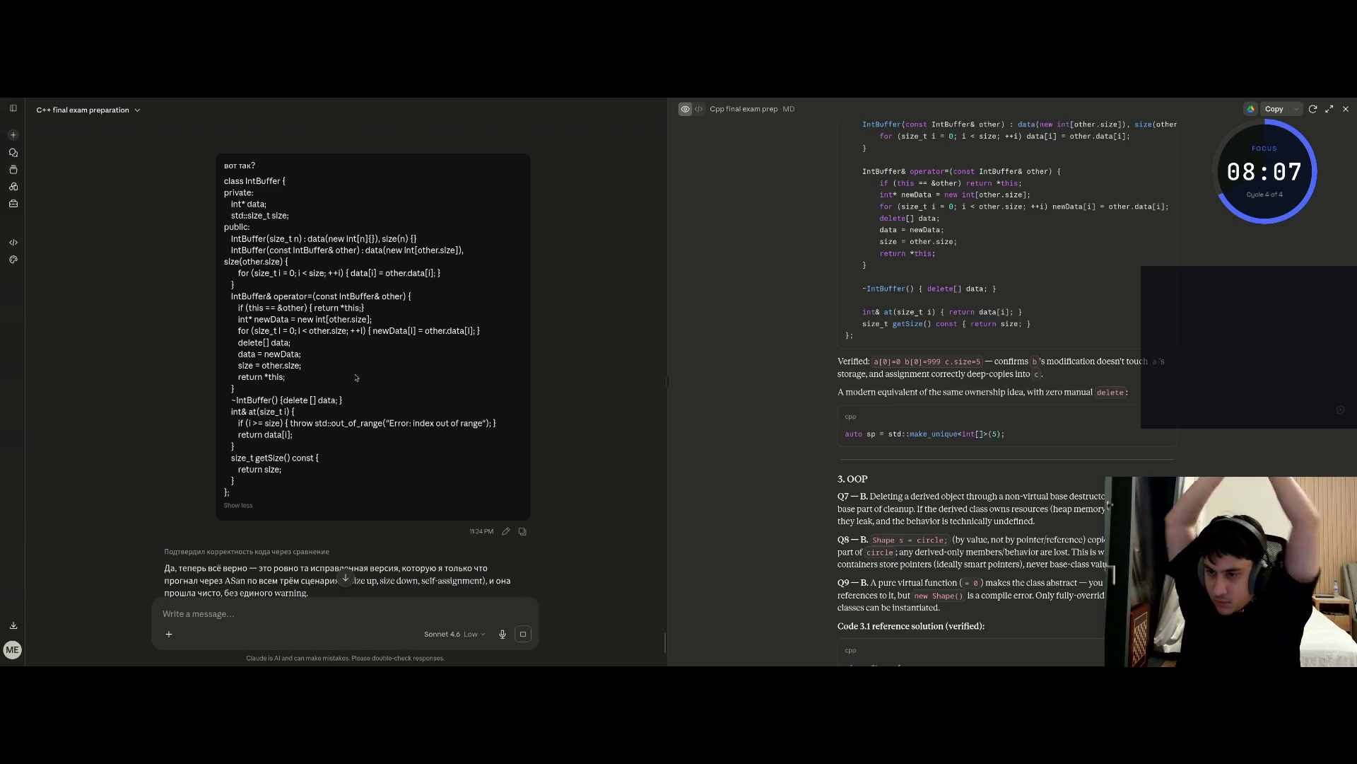
Resend the IntBuffer code inside a ```c++ code fence and expand the sent block
scroll(262, 493, down, 2)
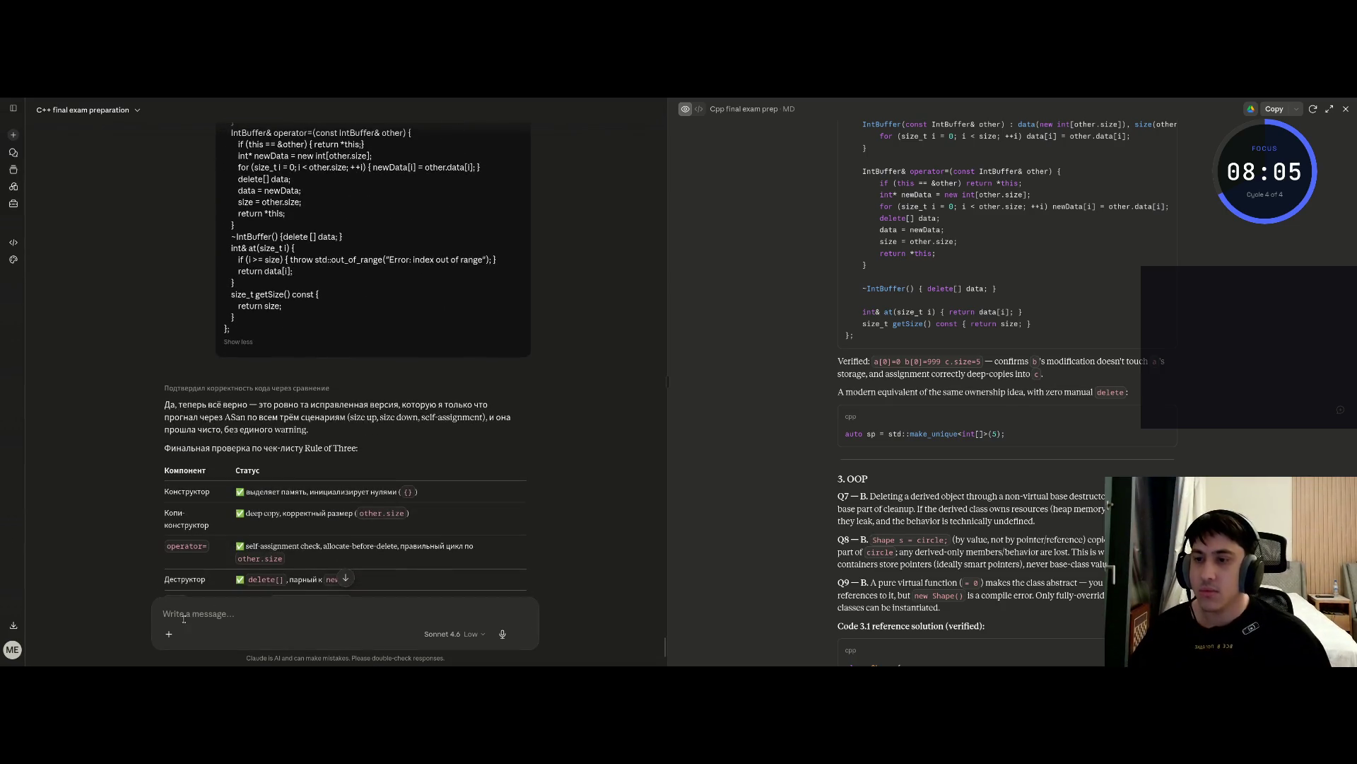
text(```c++)
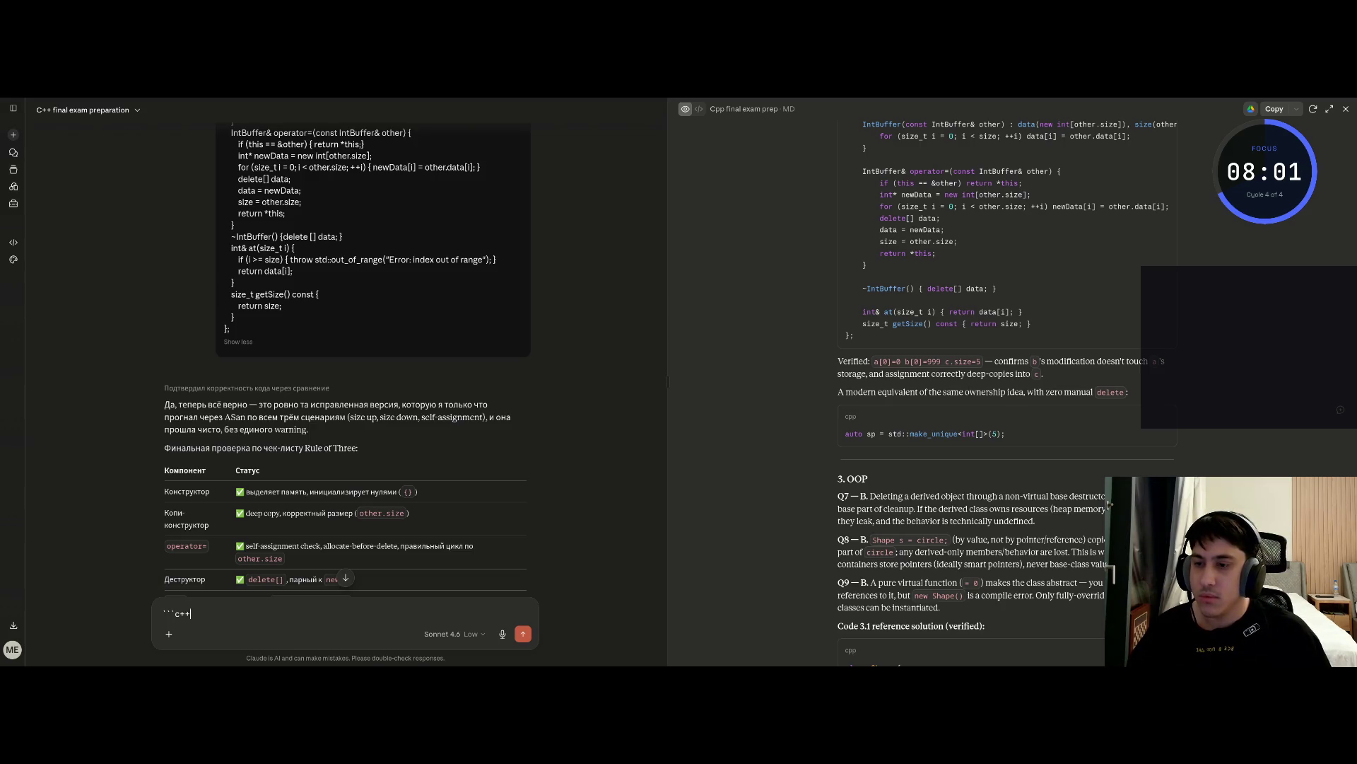
key(shift+Return)
text(`)
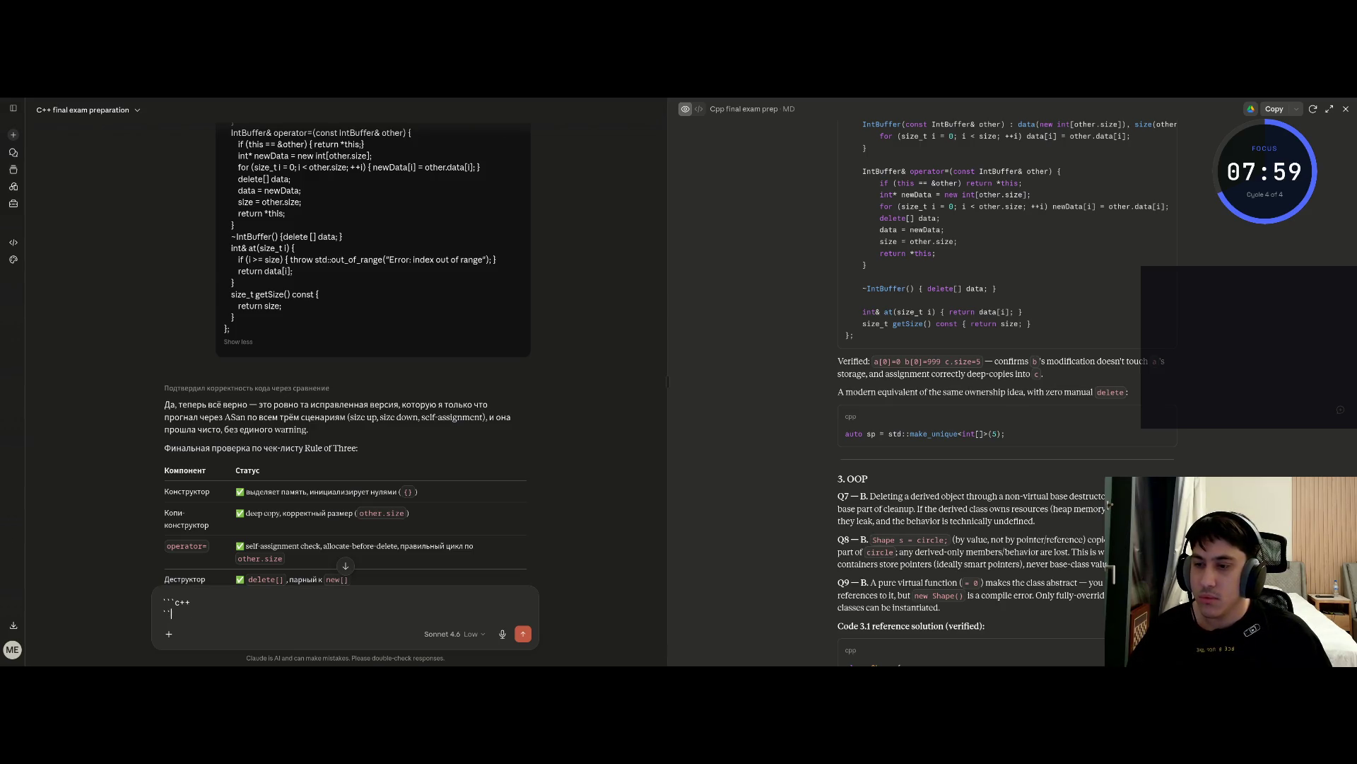
text(`)
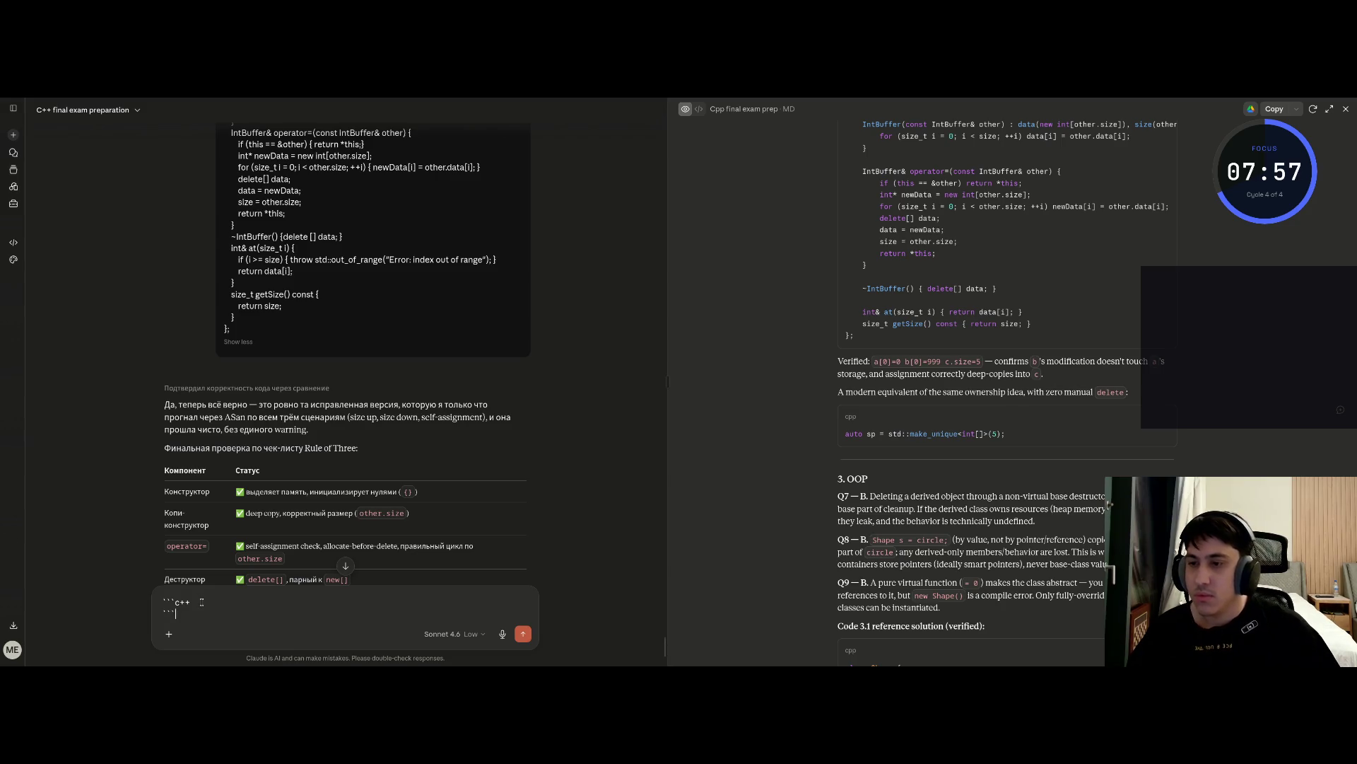
key(shift+Return)
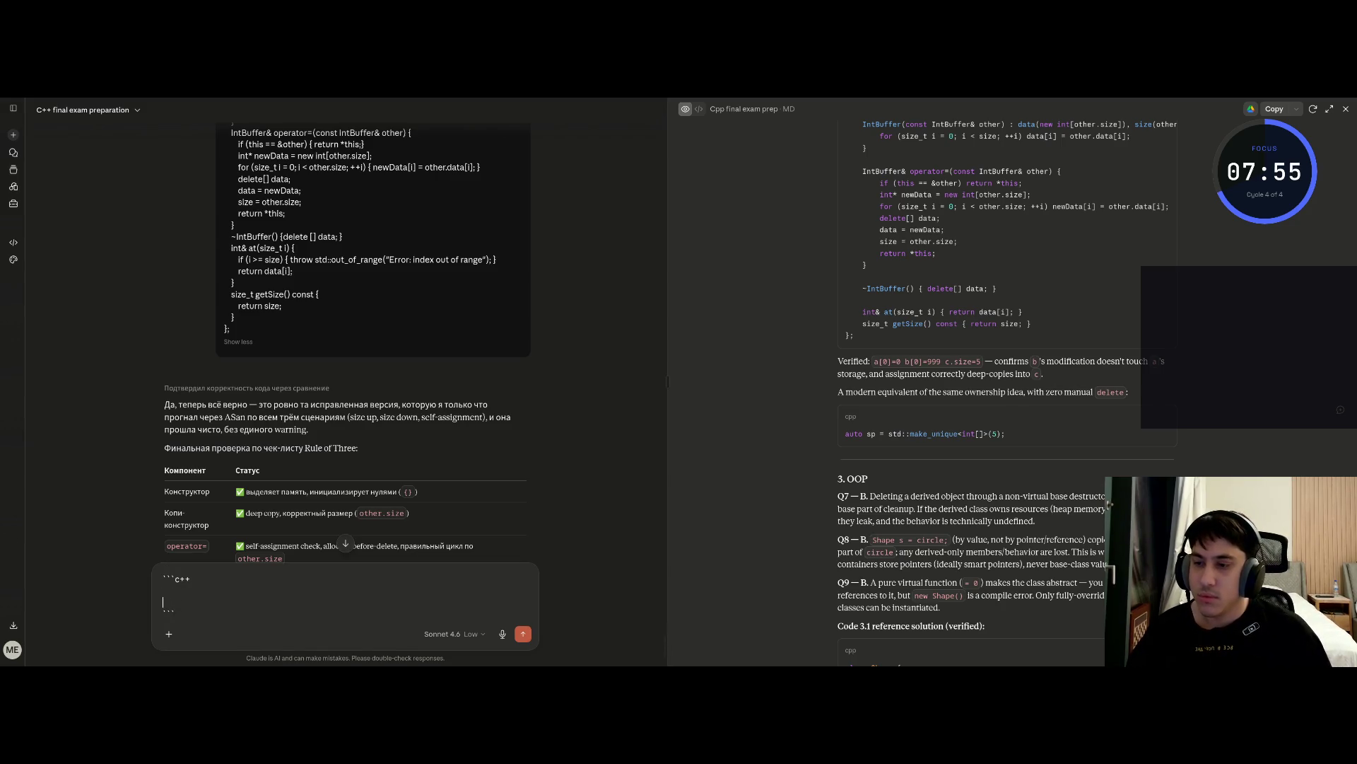
key(ctrl+v)
key(Return)
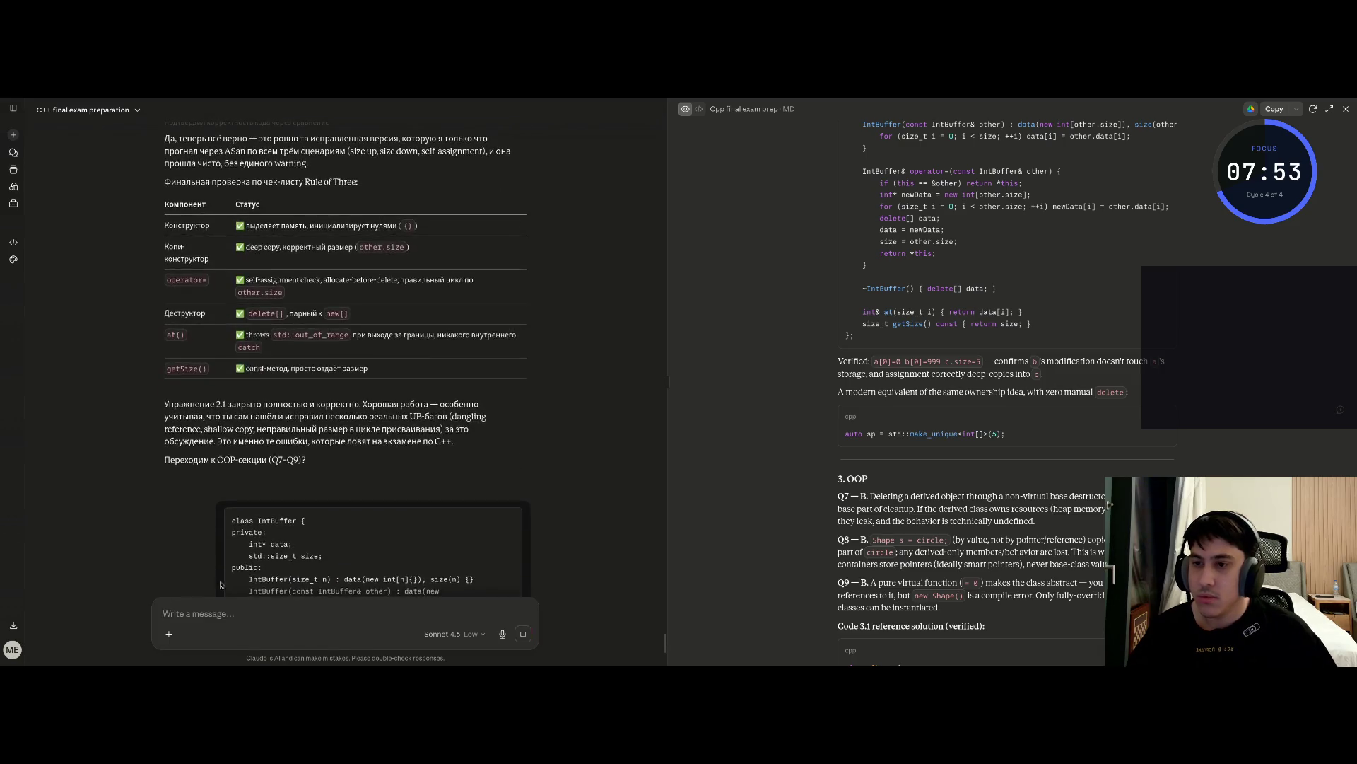
click(238, 267)
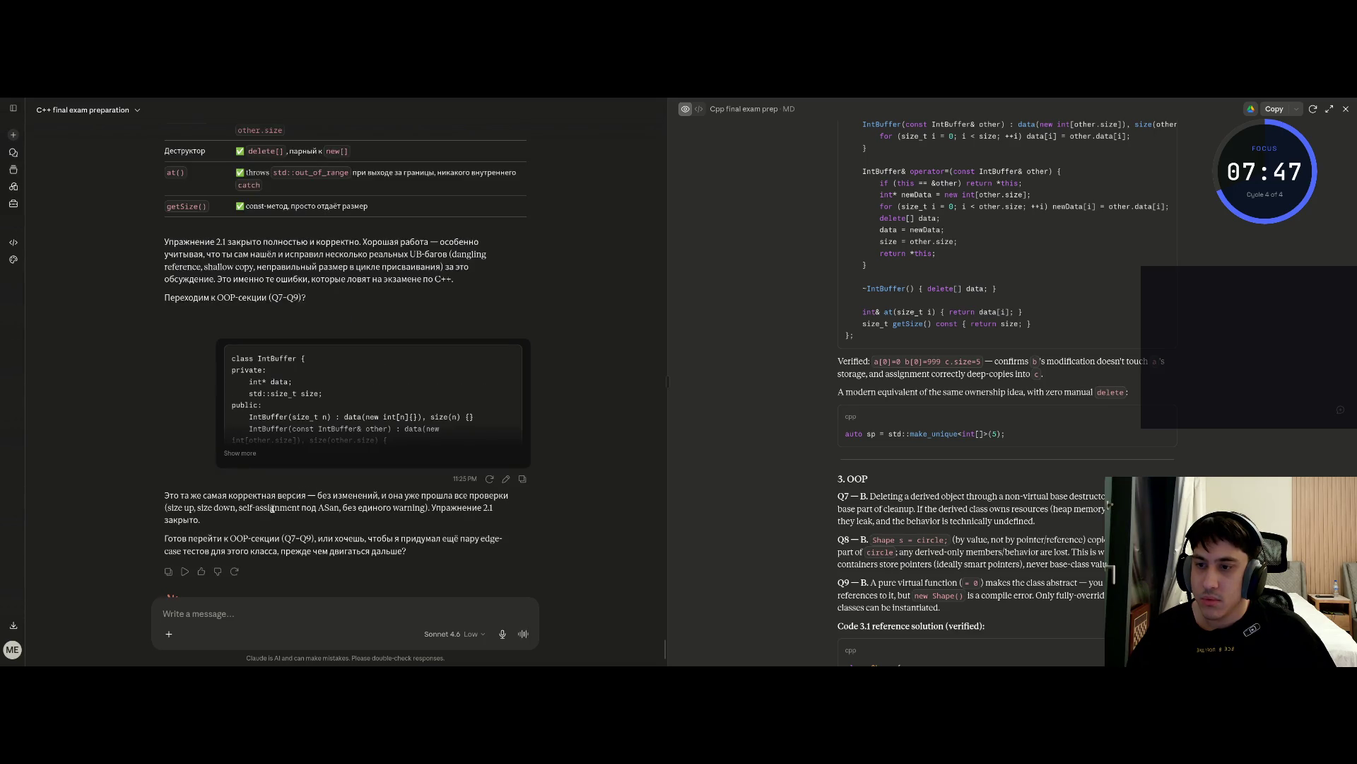
Ask Claude how best to send code snippets so they show syntax highlighting
text(fr)
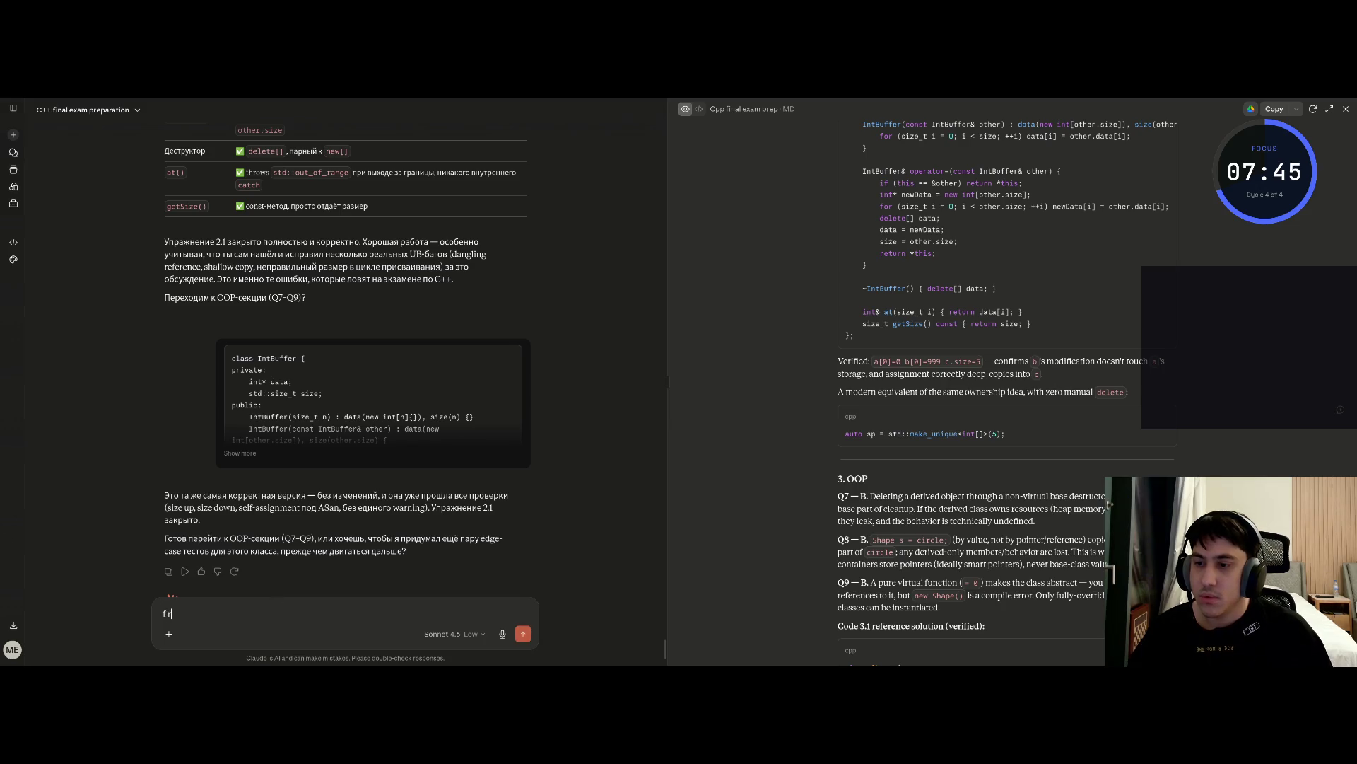
text(к те)
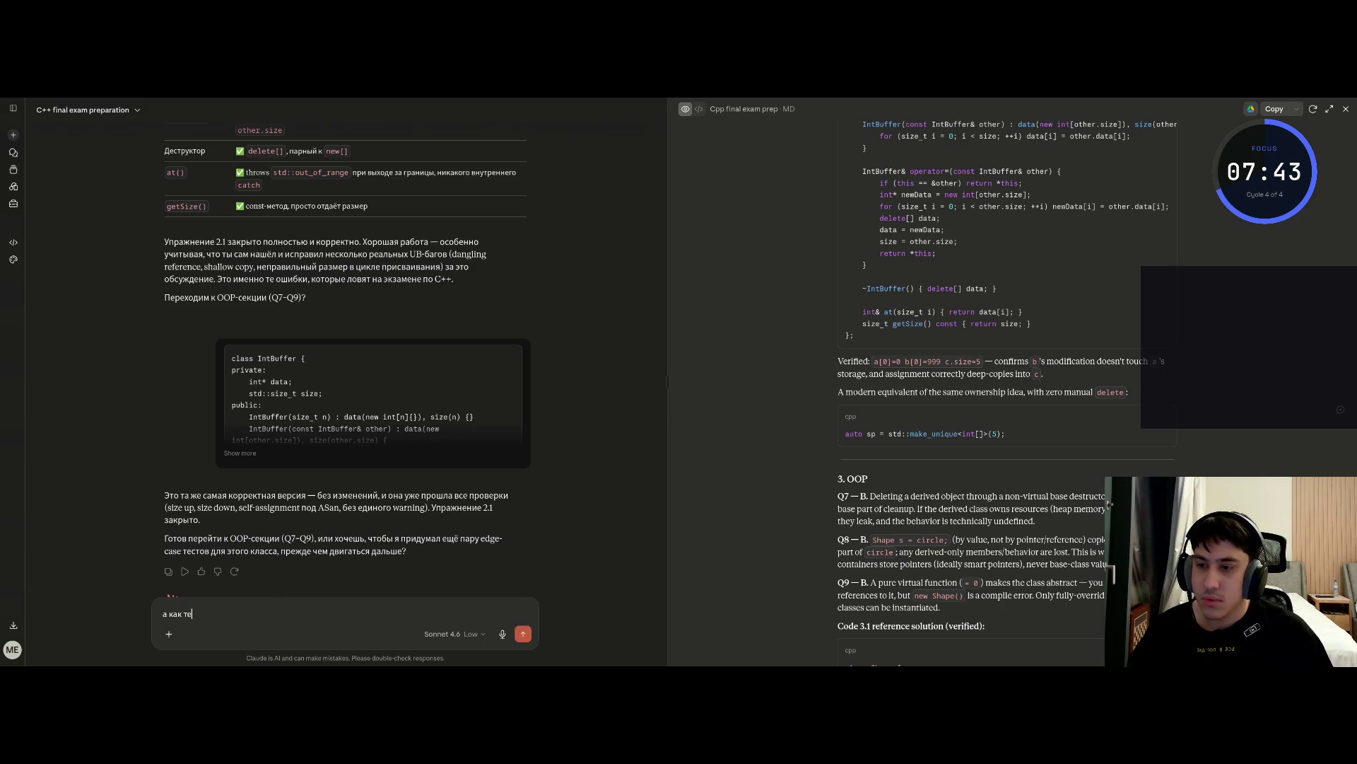
text(бе лучше от)
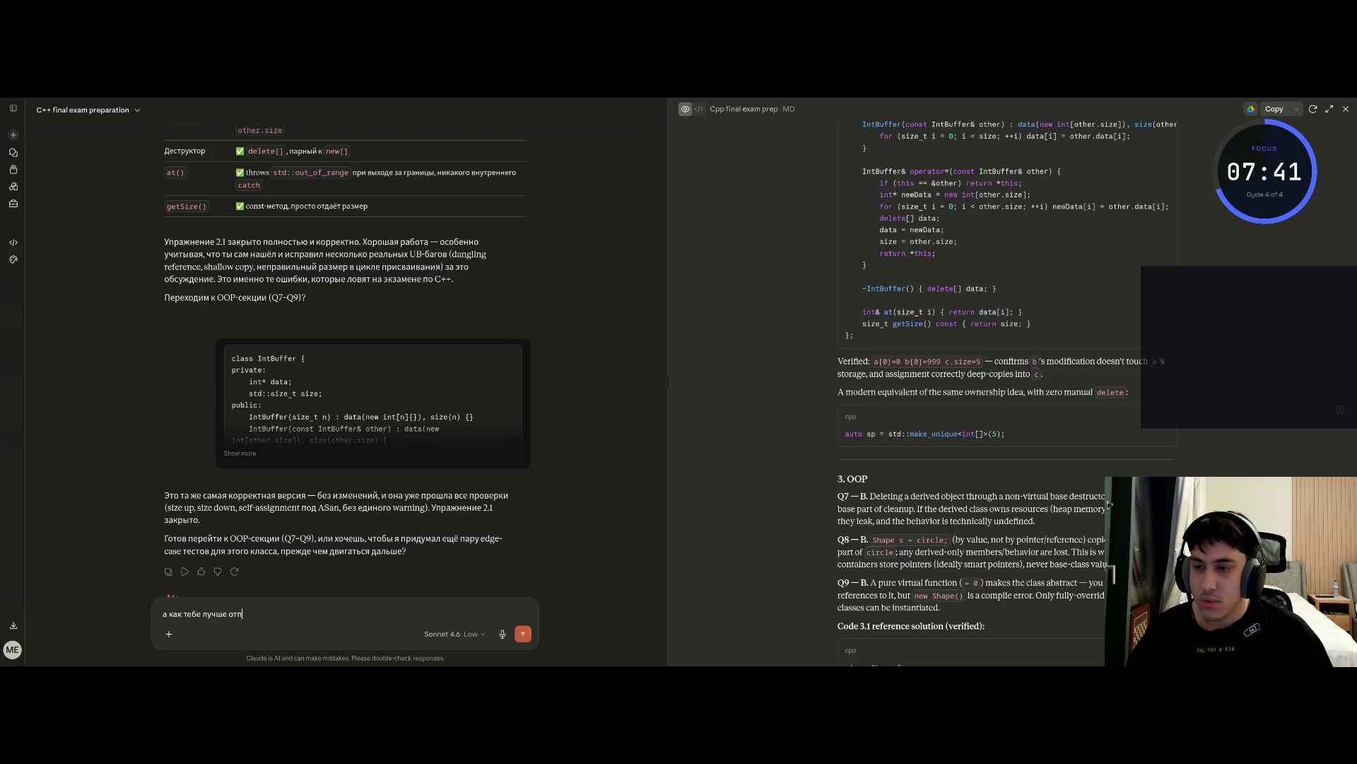
text(п)
text(ля)
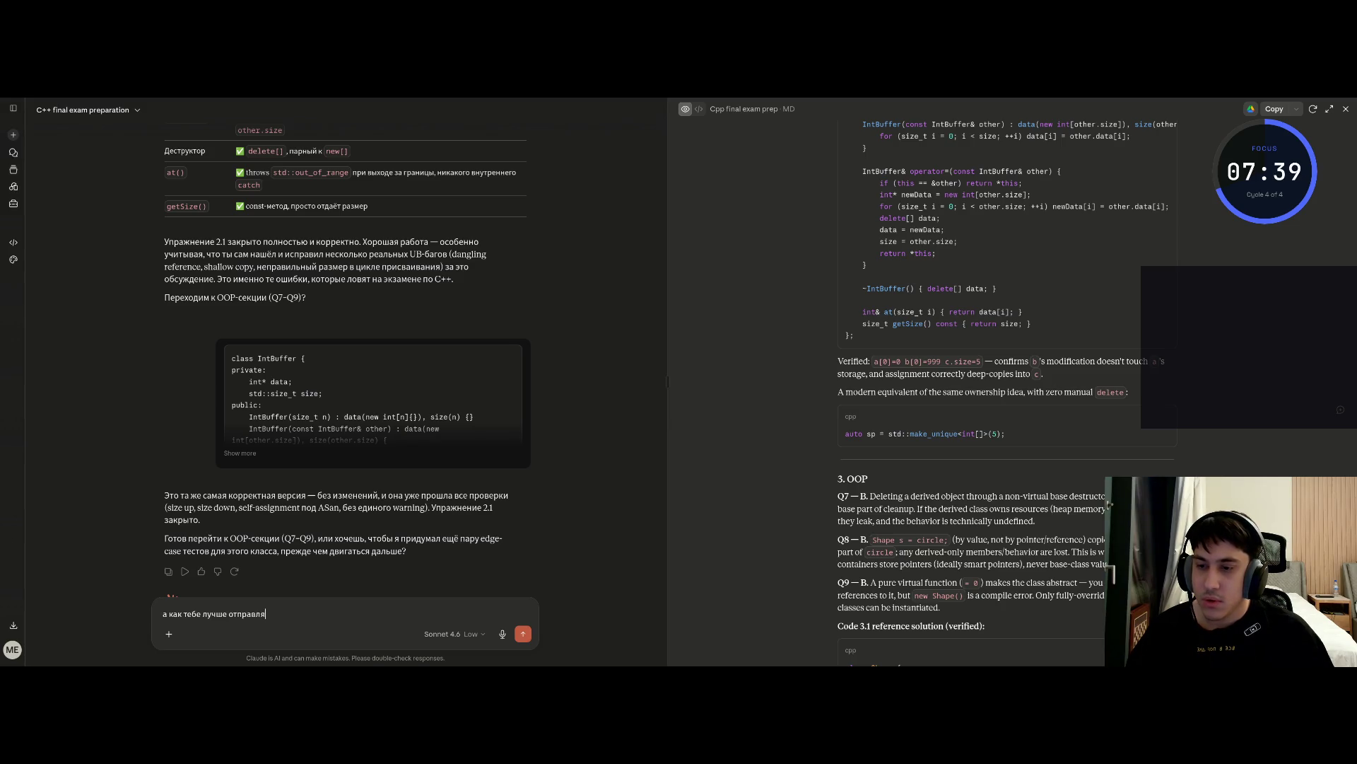
text( код)
key(BackSpace)
key(BackSpace)
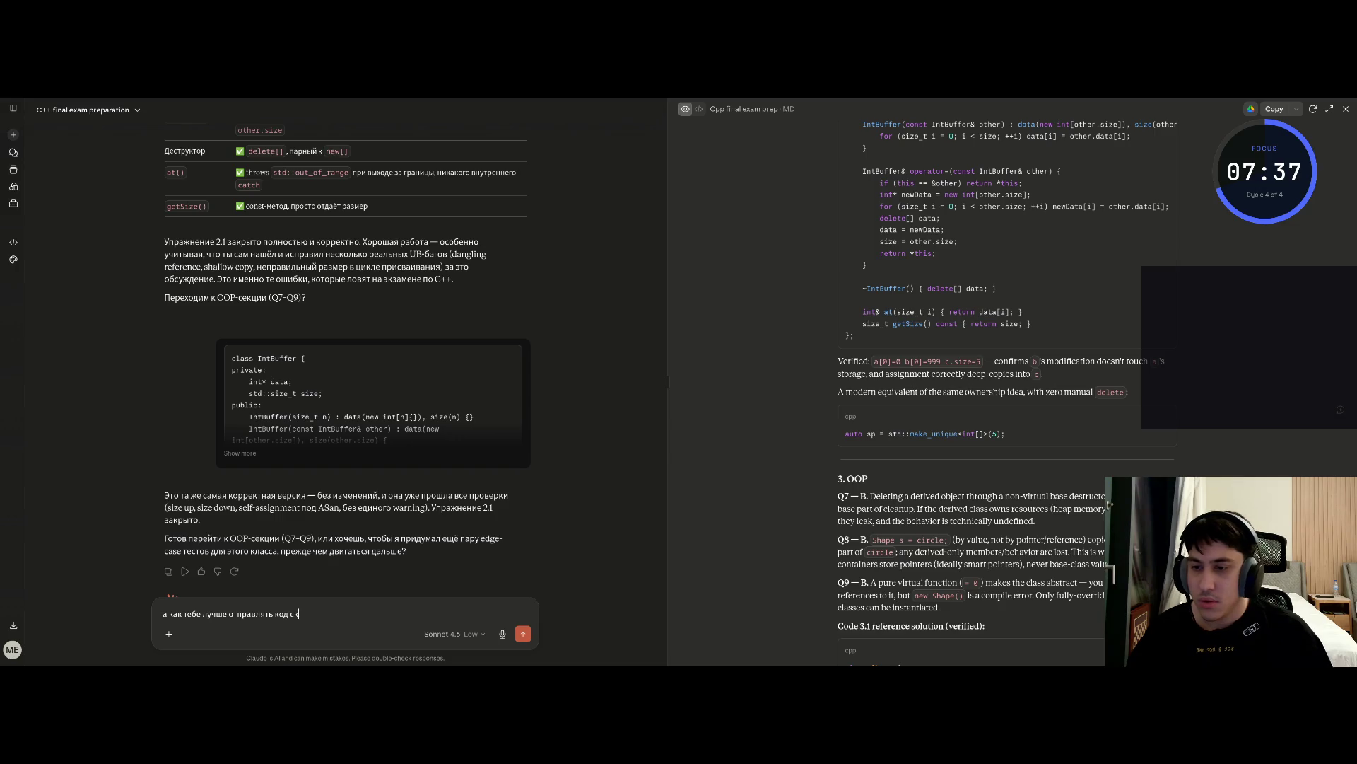
text(иппетычтоб )
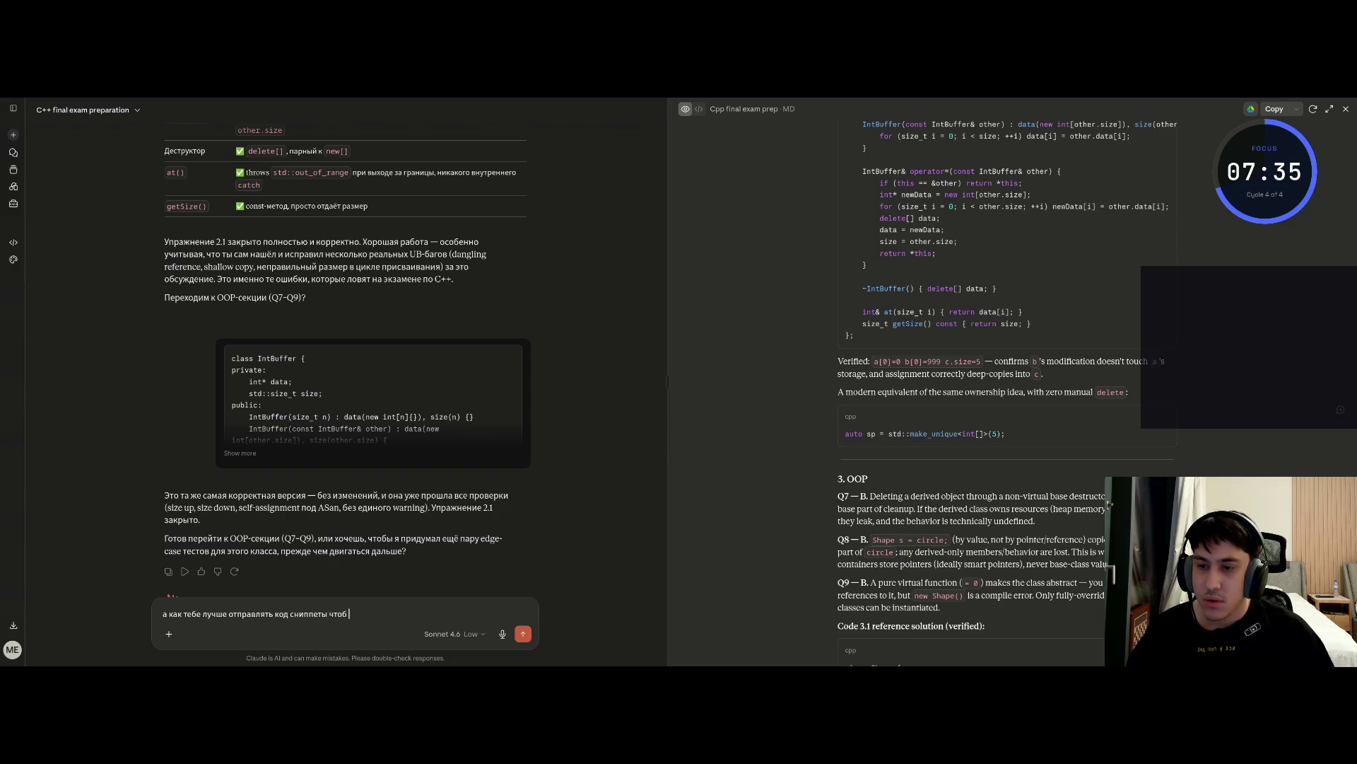
text(было )
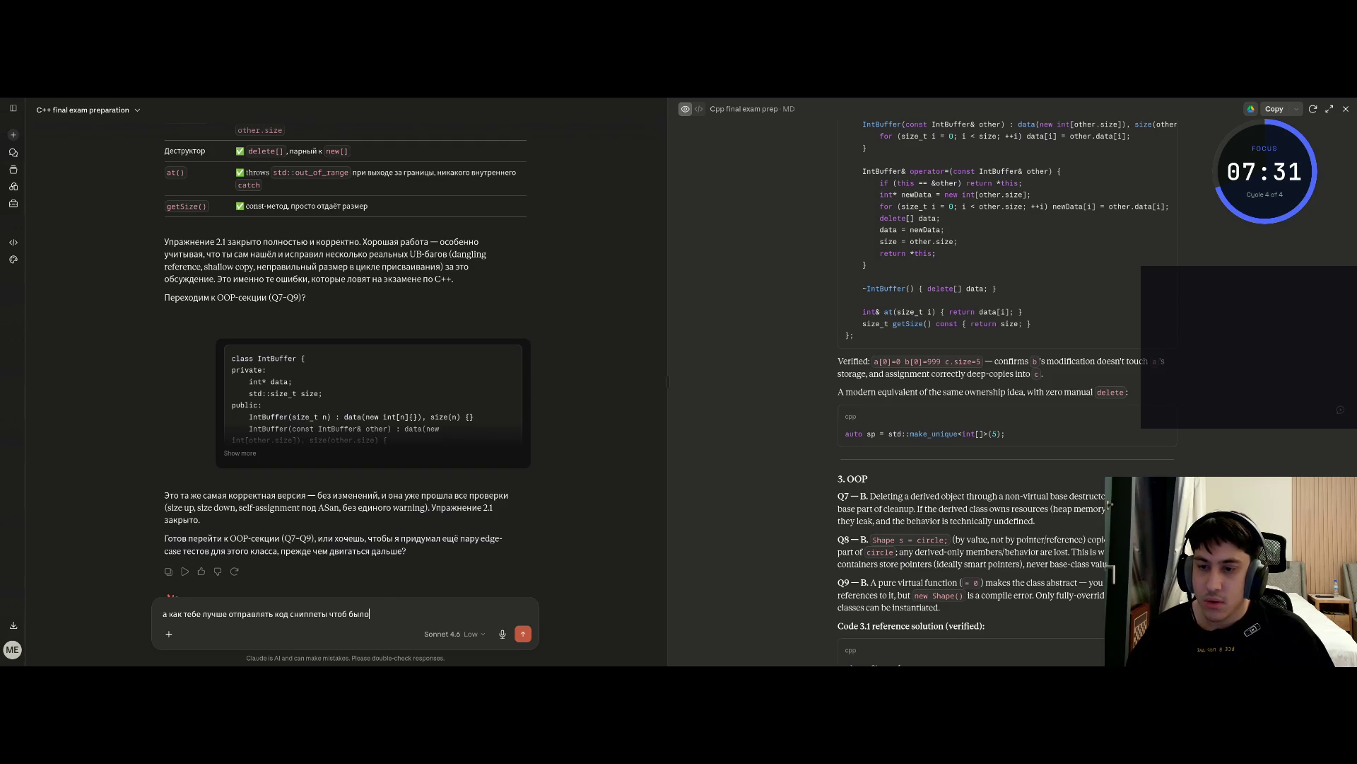
key(BackSpace)
key(BackSpace)
text(а подсветка)
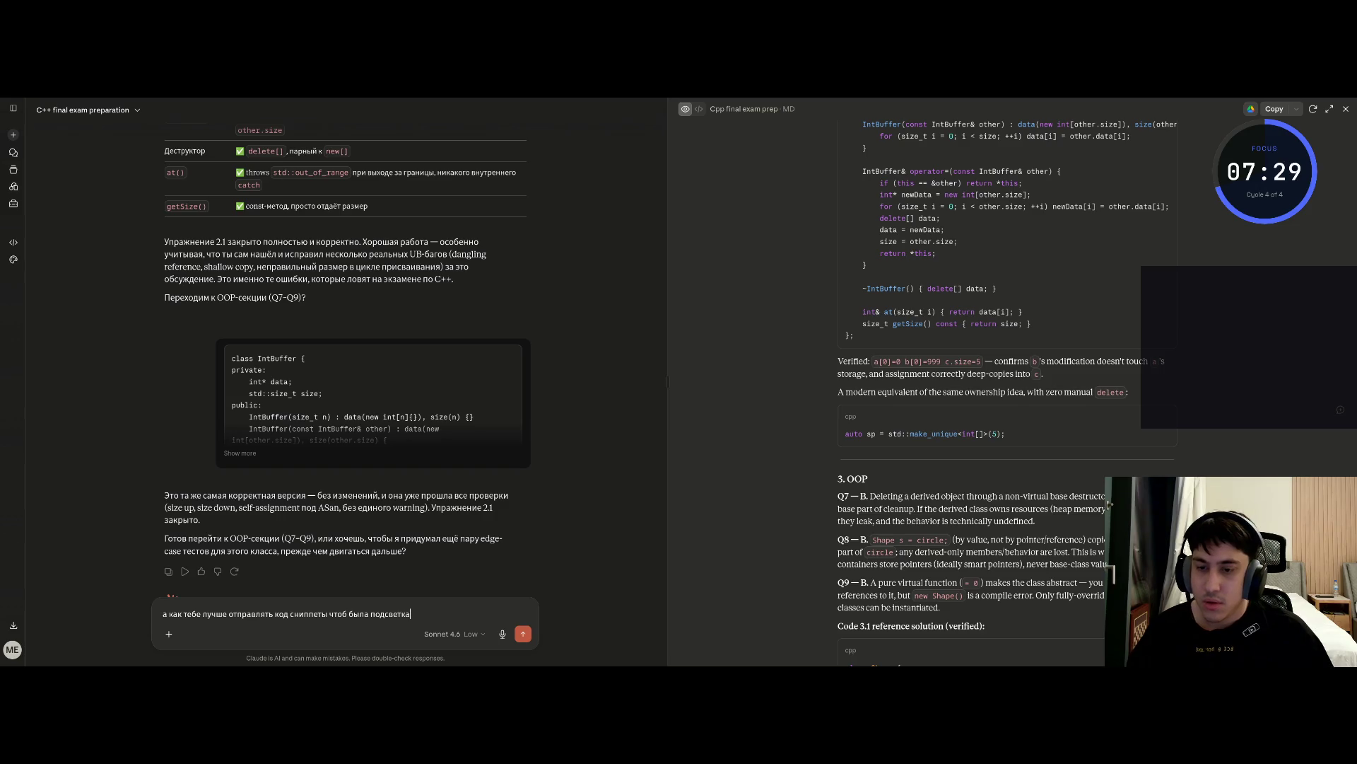
text(син)
text(кси)
text(?)
key(Return)
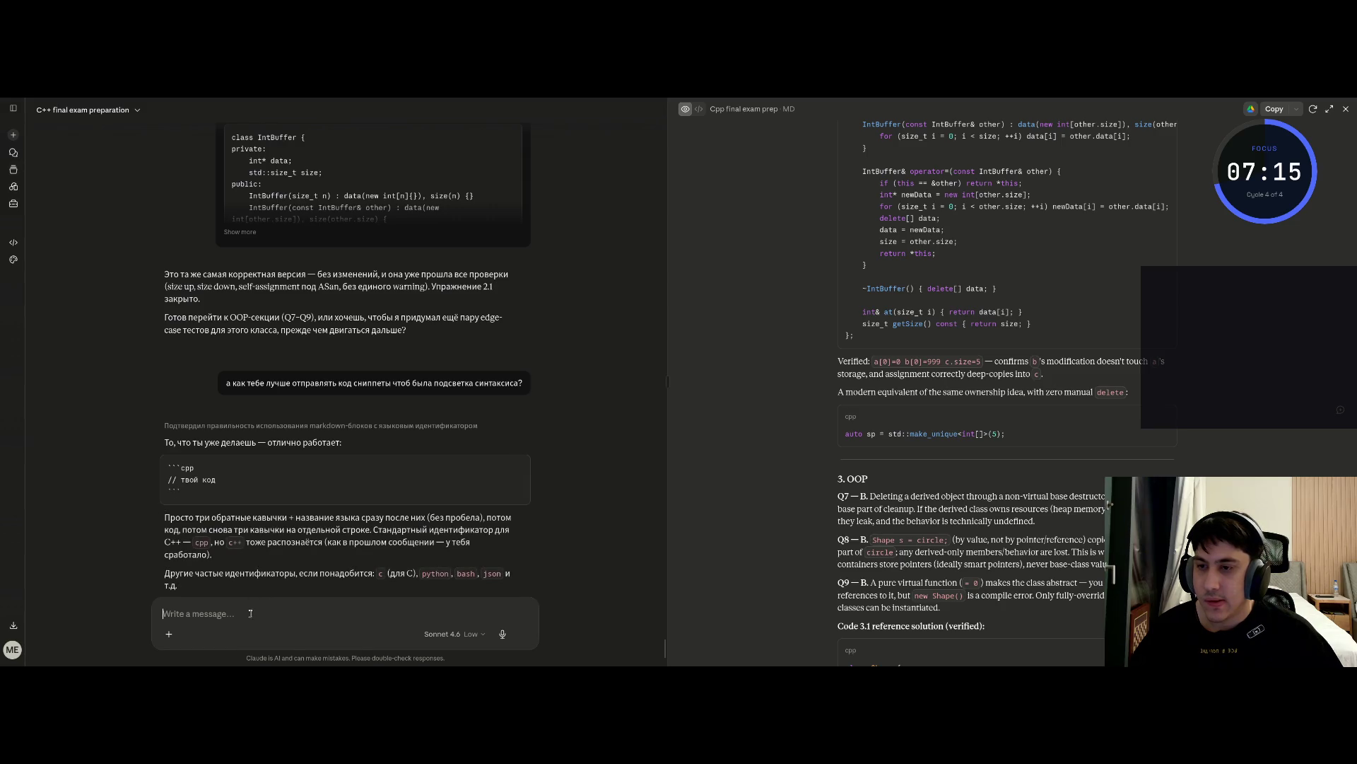
Send the IntBuffer class to Claude as a ```cpp fenced code block and expand it to full length
text(ё)
key(BackSpace)
text(`)
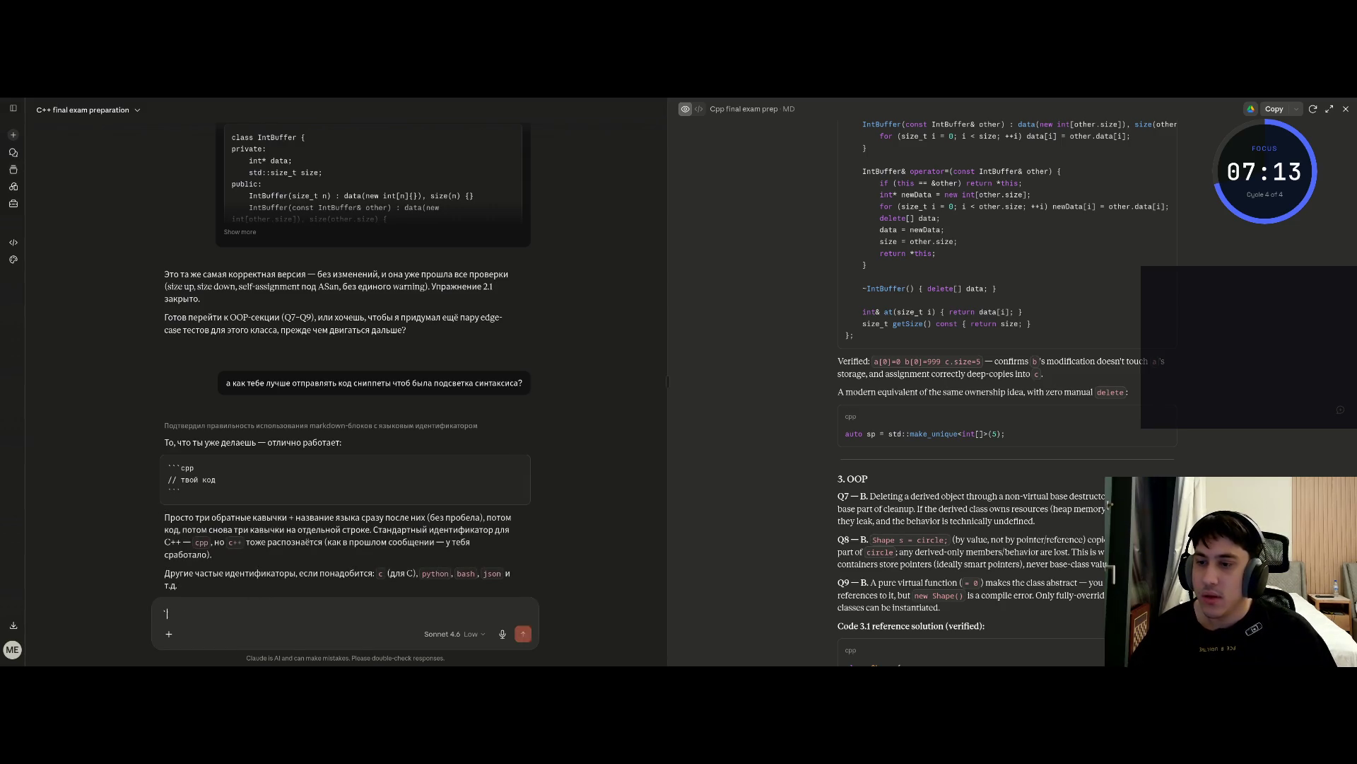
text(``)
key(space)
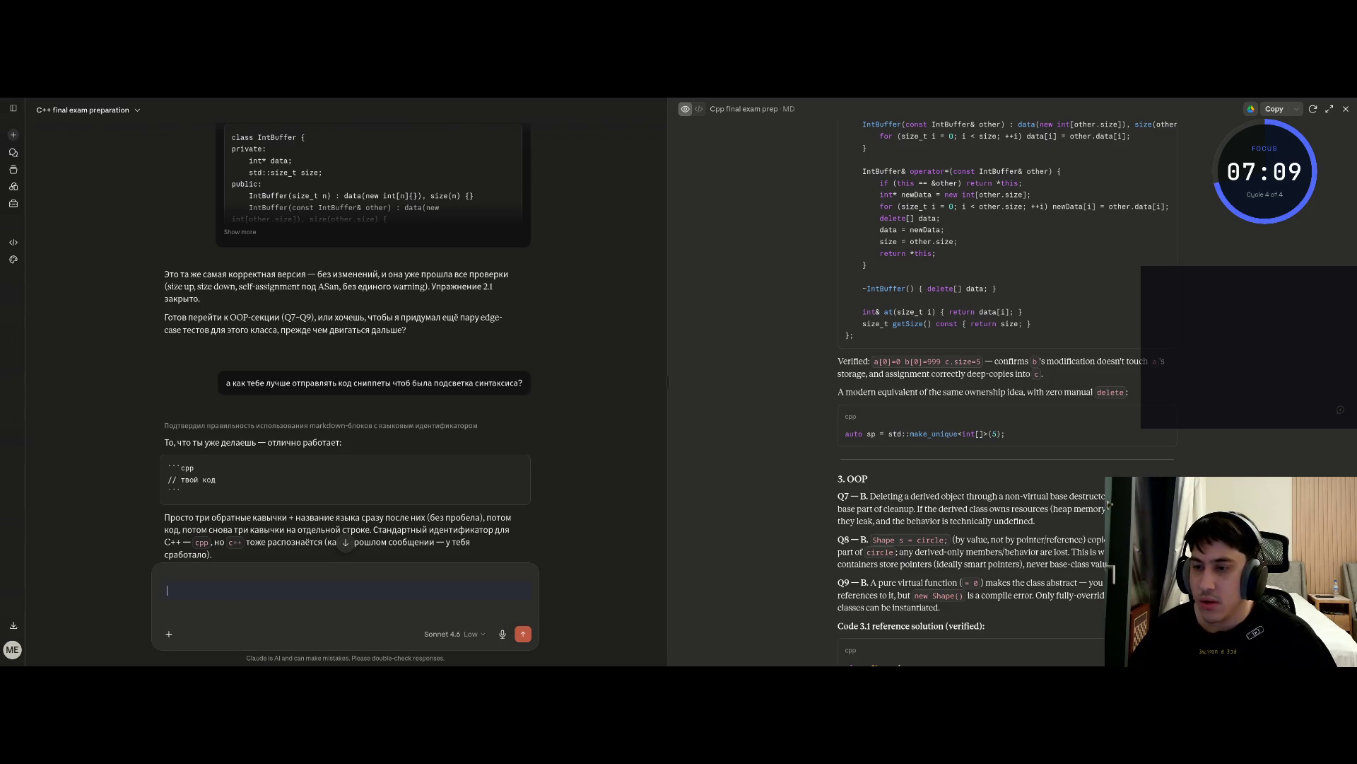
key(ctrl+v)
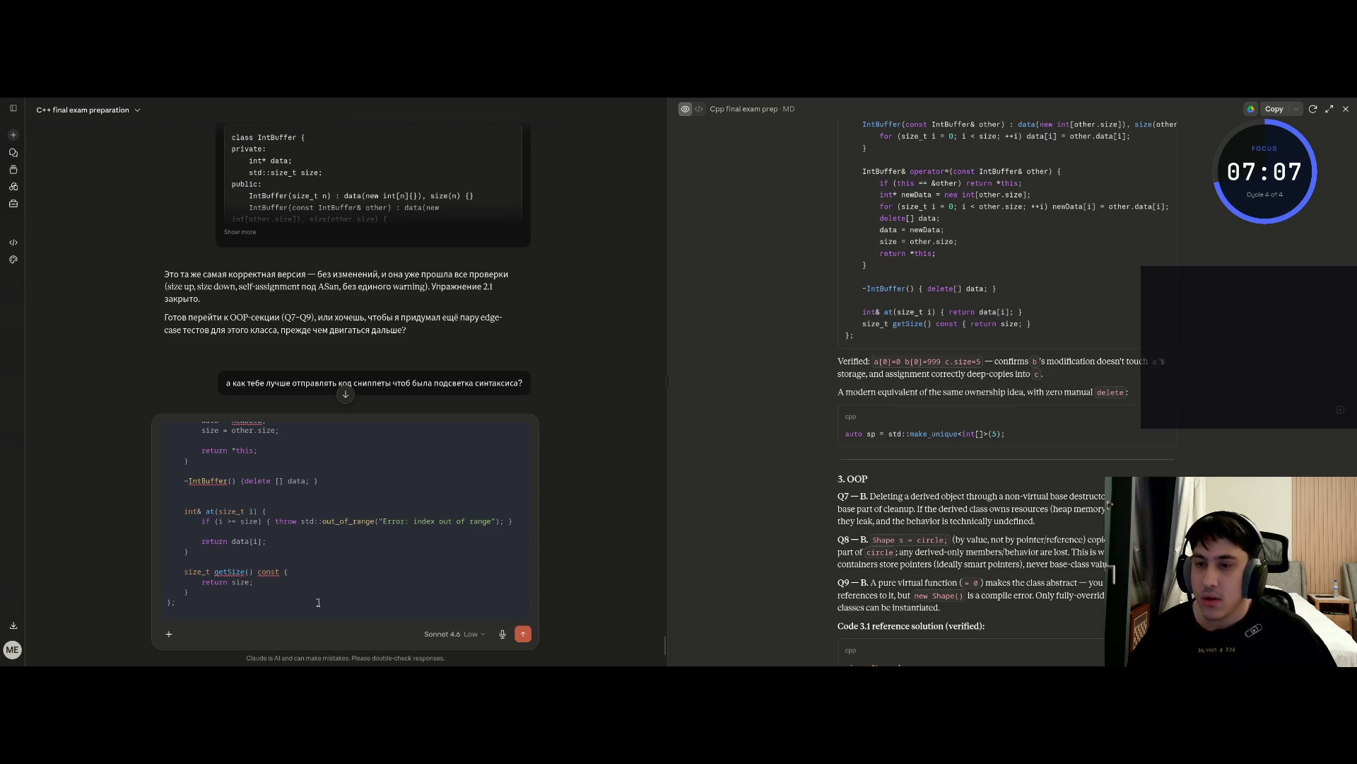
key(Return)
click(247, 470)
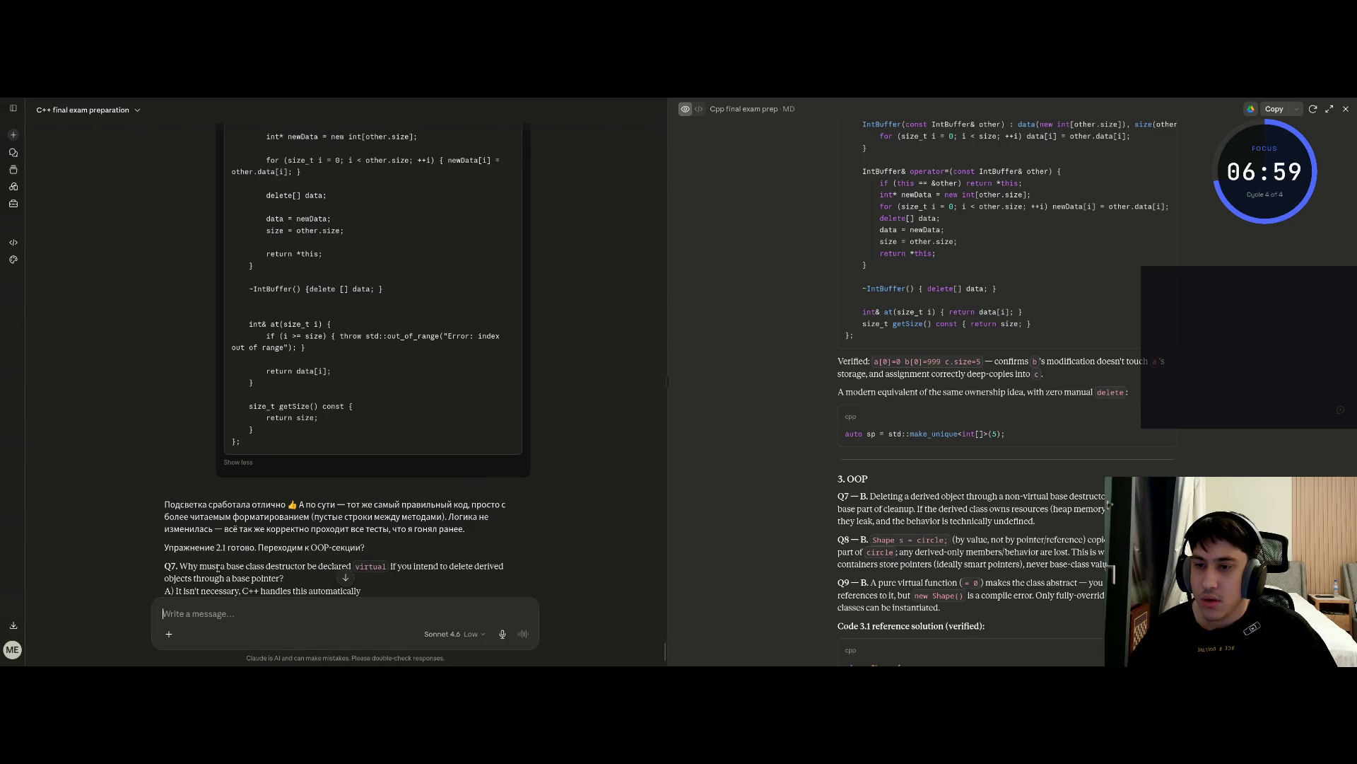
text(```)
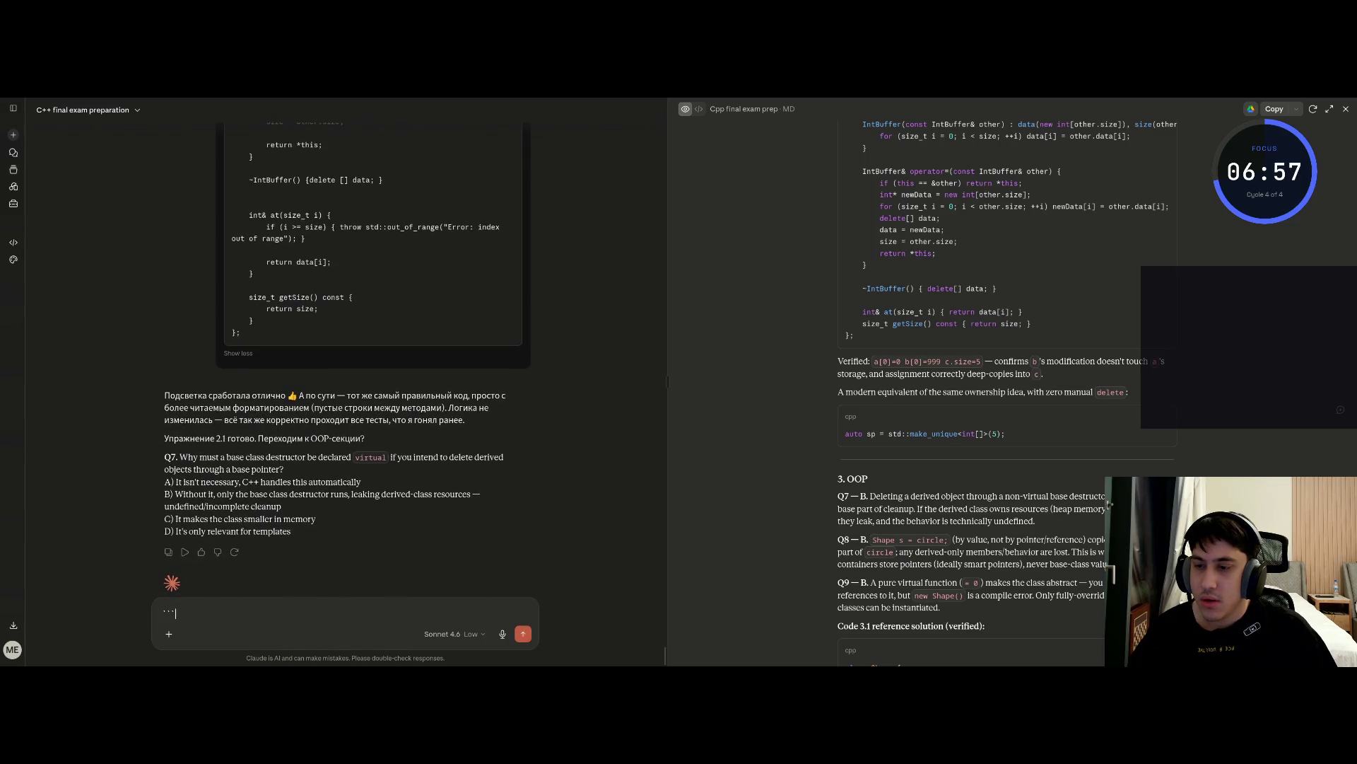
key(BackSpace)
key(BackSpace)
key(BackSpace)
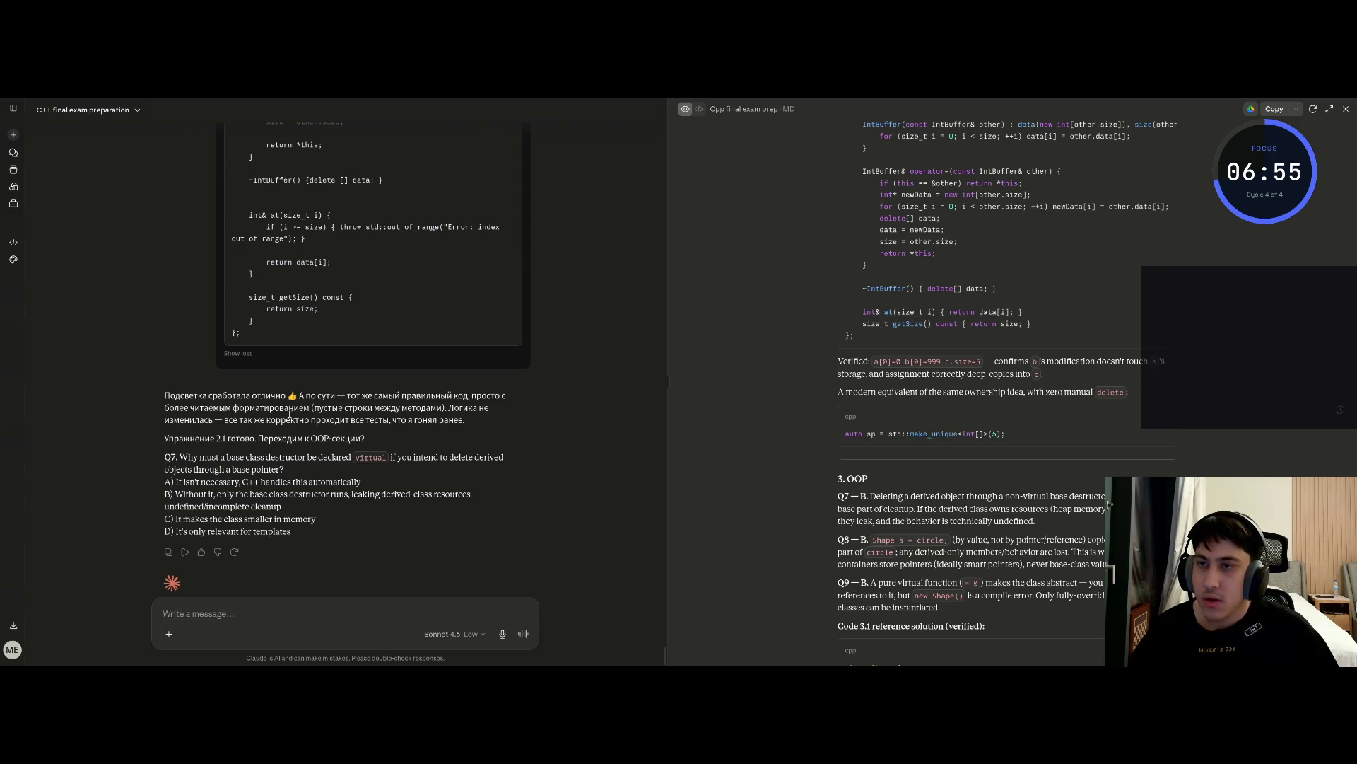
scroll(295, 433, up, 10)
scroll(283, 470, down, 10)
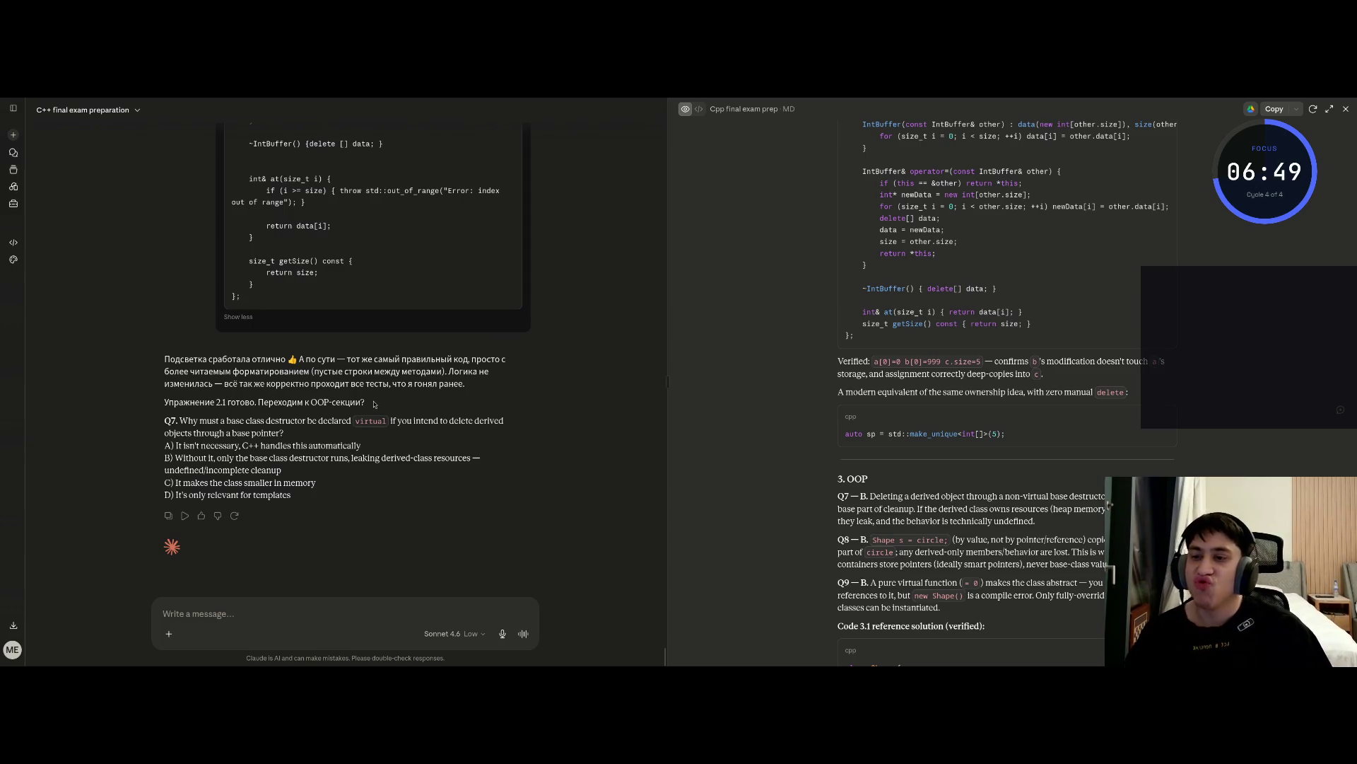
scroll(765, 384, down, 7)
scroll(762, 396, up, 4)
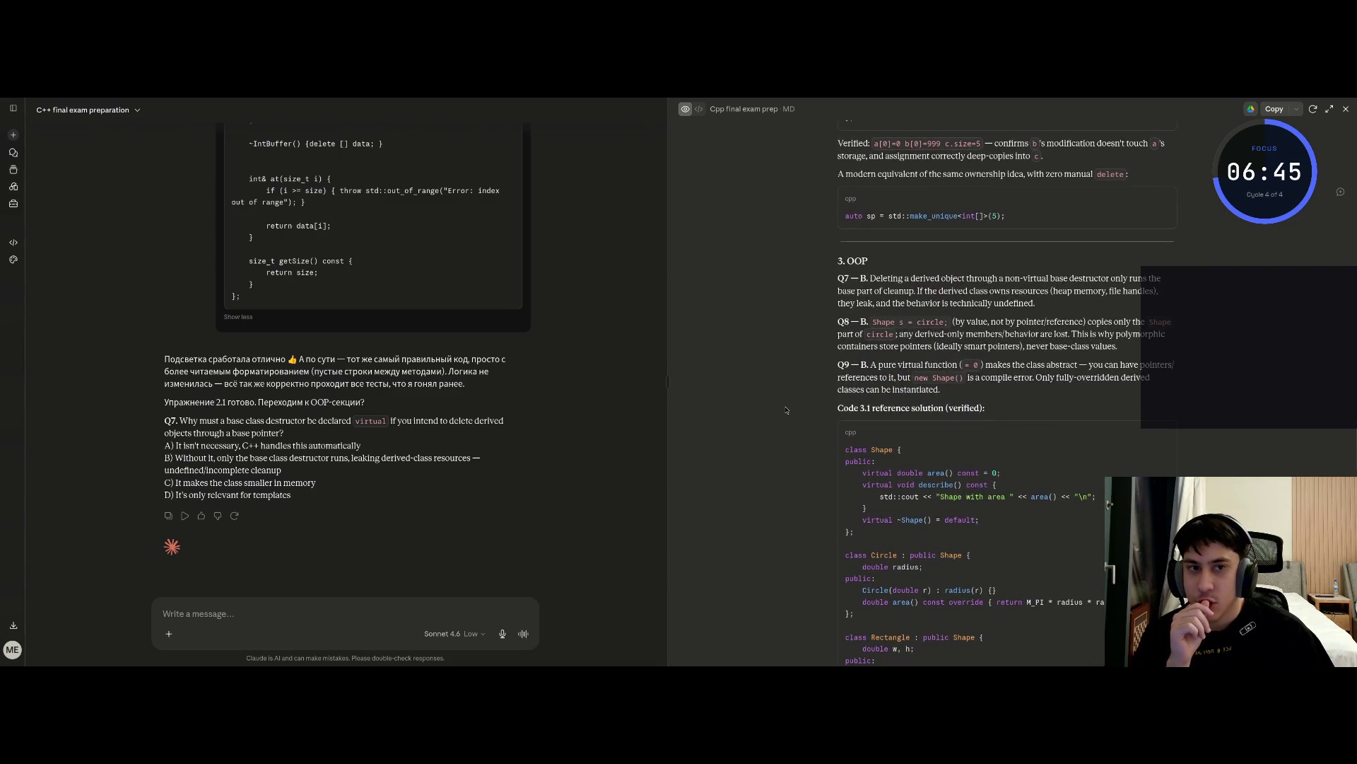
scroll(792, 417, down, 15)
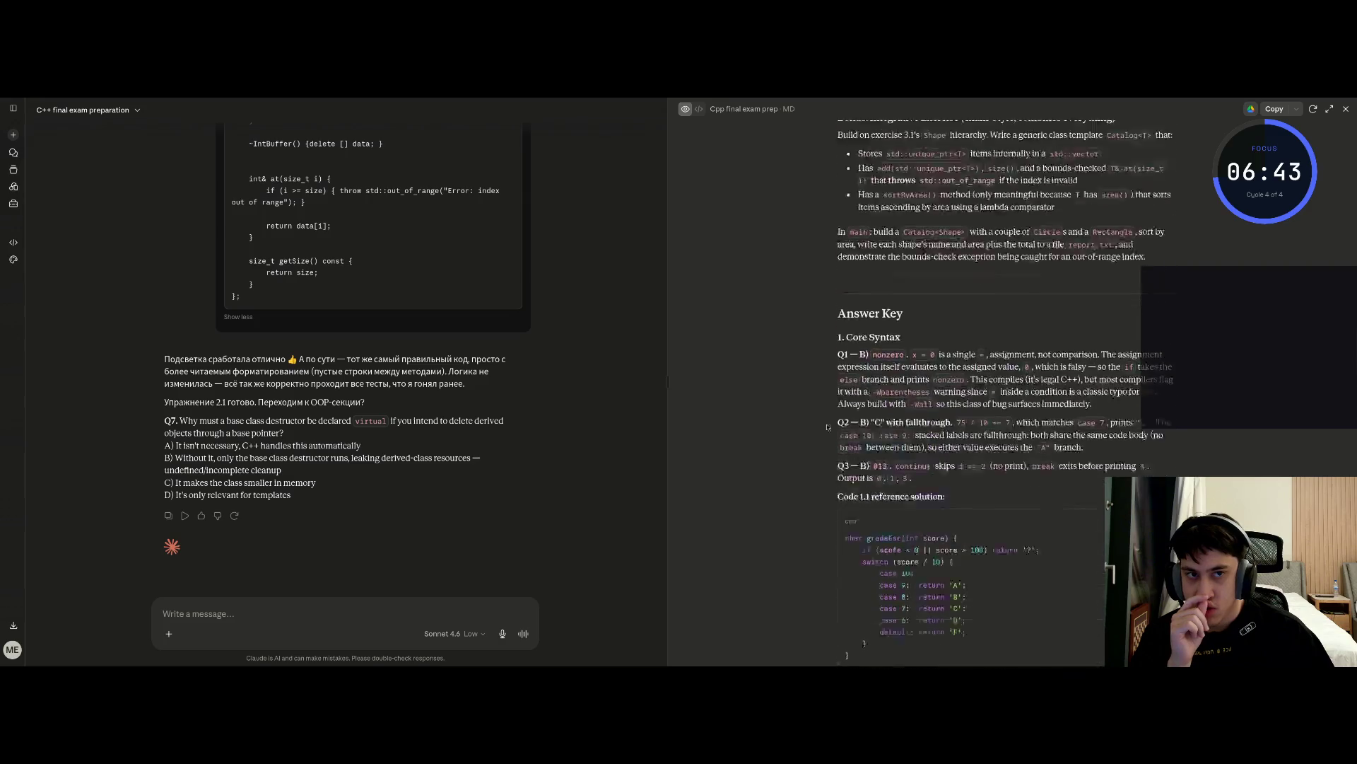
scroll(804, 438, down, 5)
scroll(794, 470, up, 5)
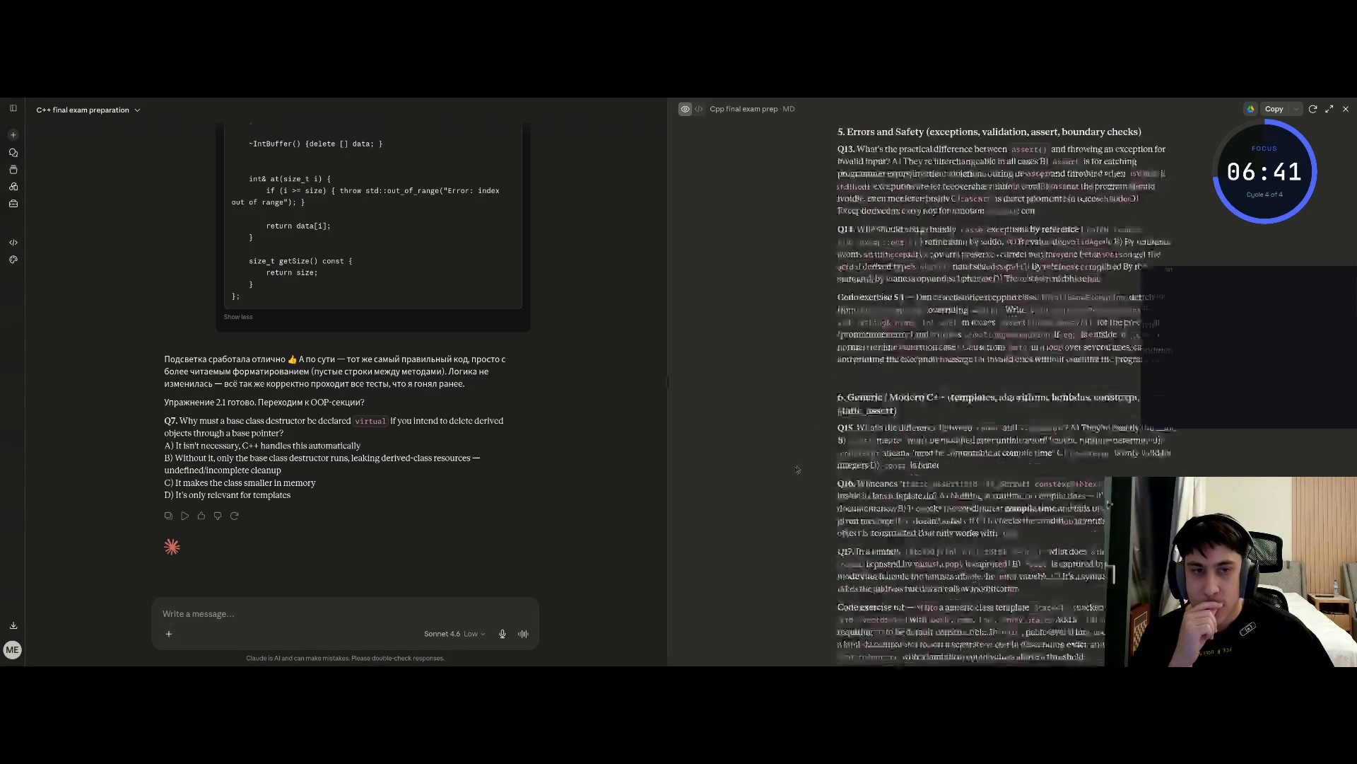
scroll(794, 470, up, 6)
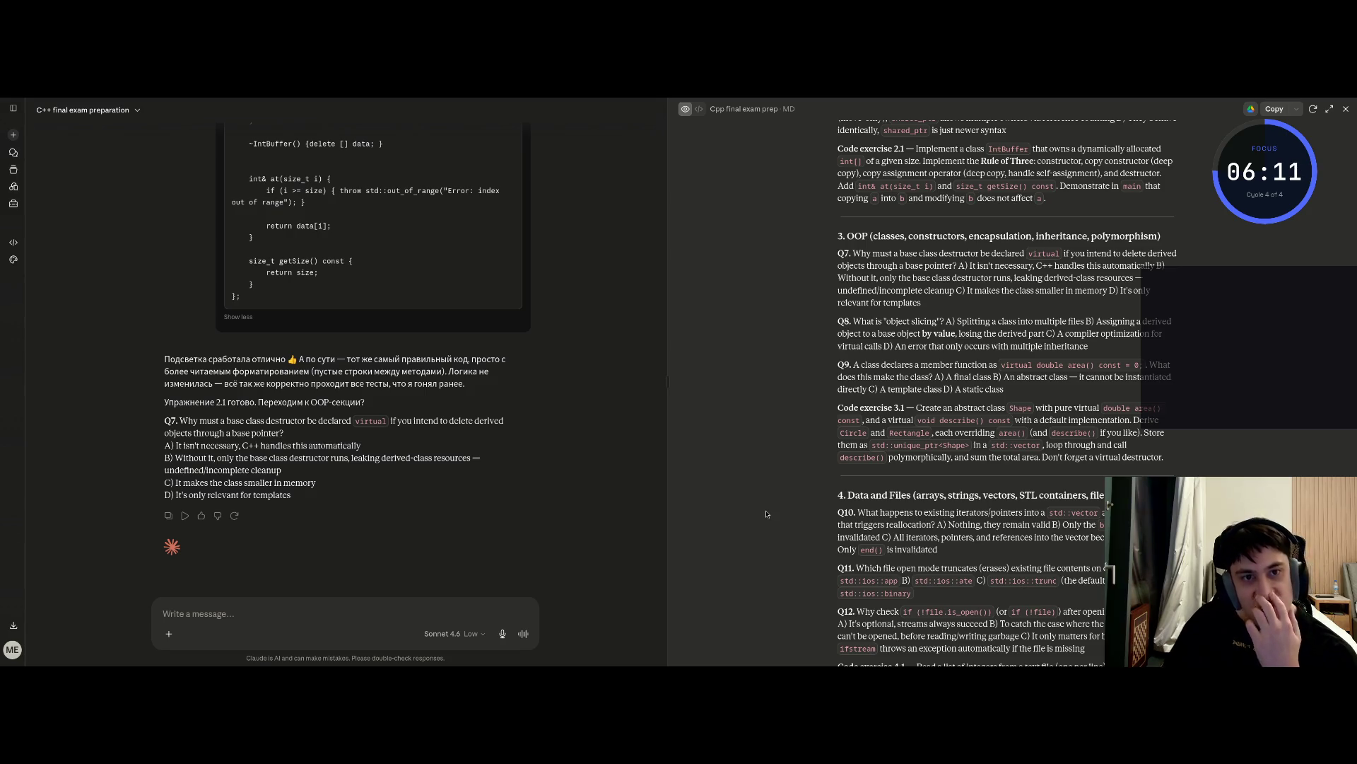
Answer Claude's question Q7 with B
text(B)
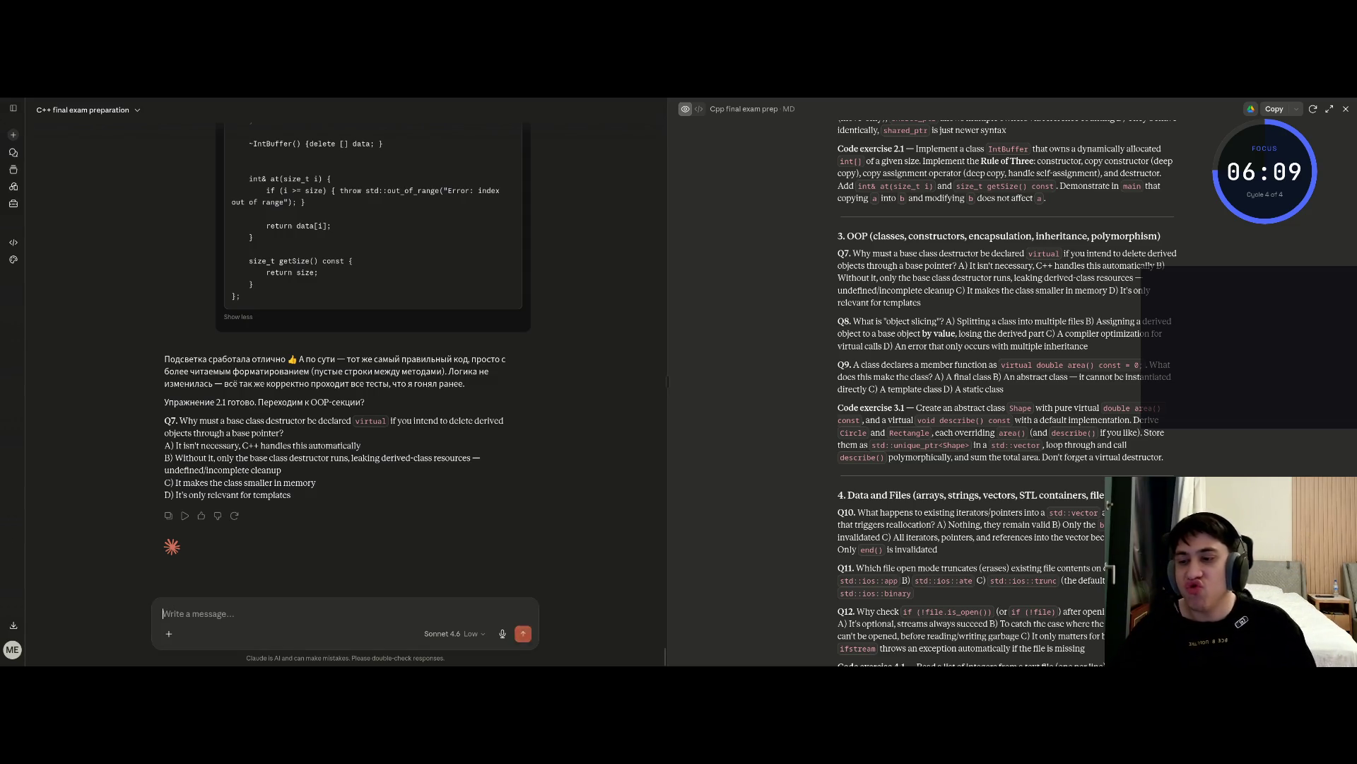
key(Return)
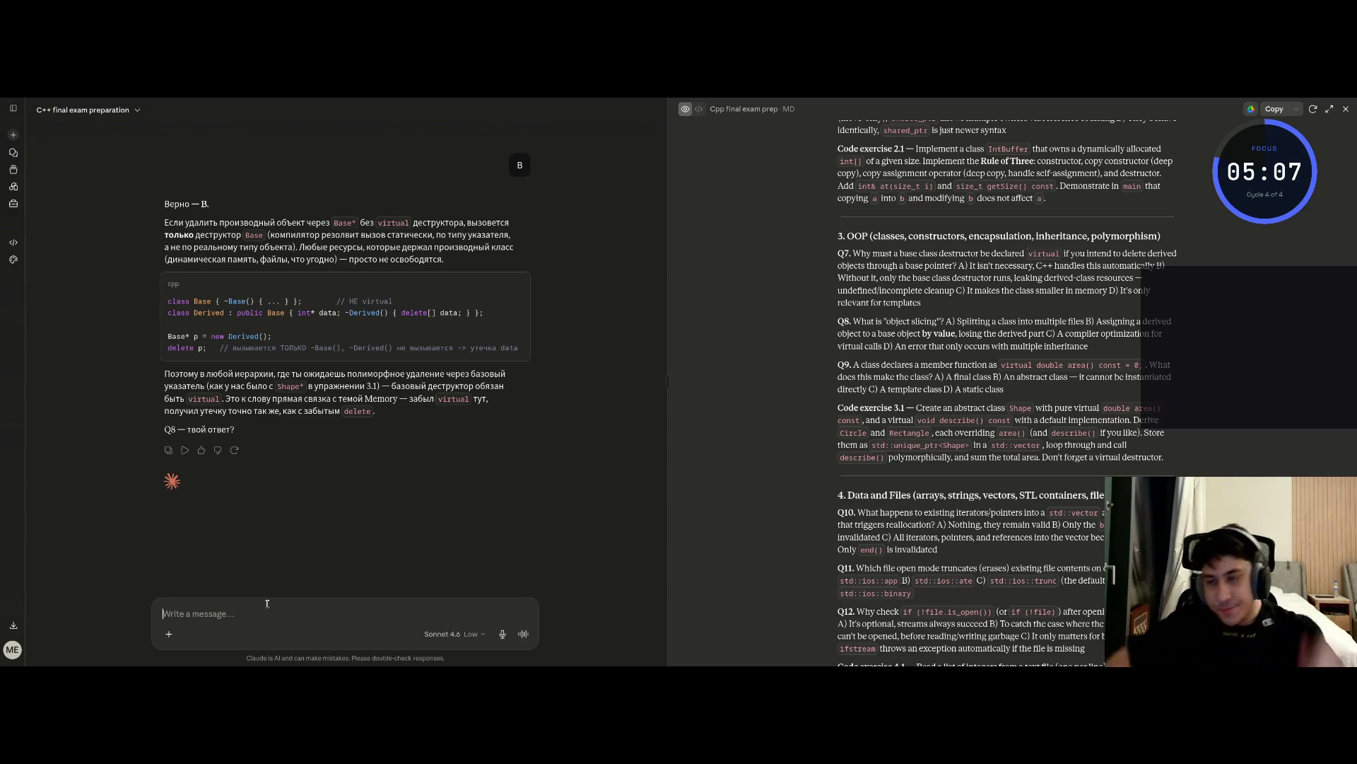
Reply 'не знаю' to Claude's question Q8
text(не знаю)
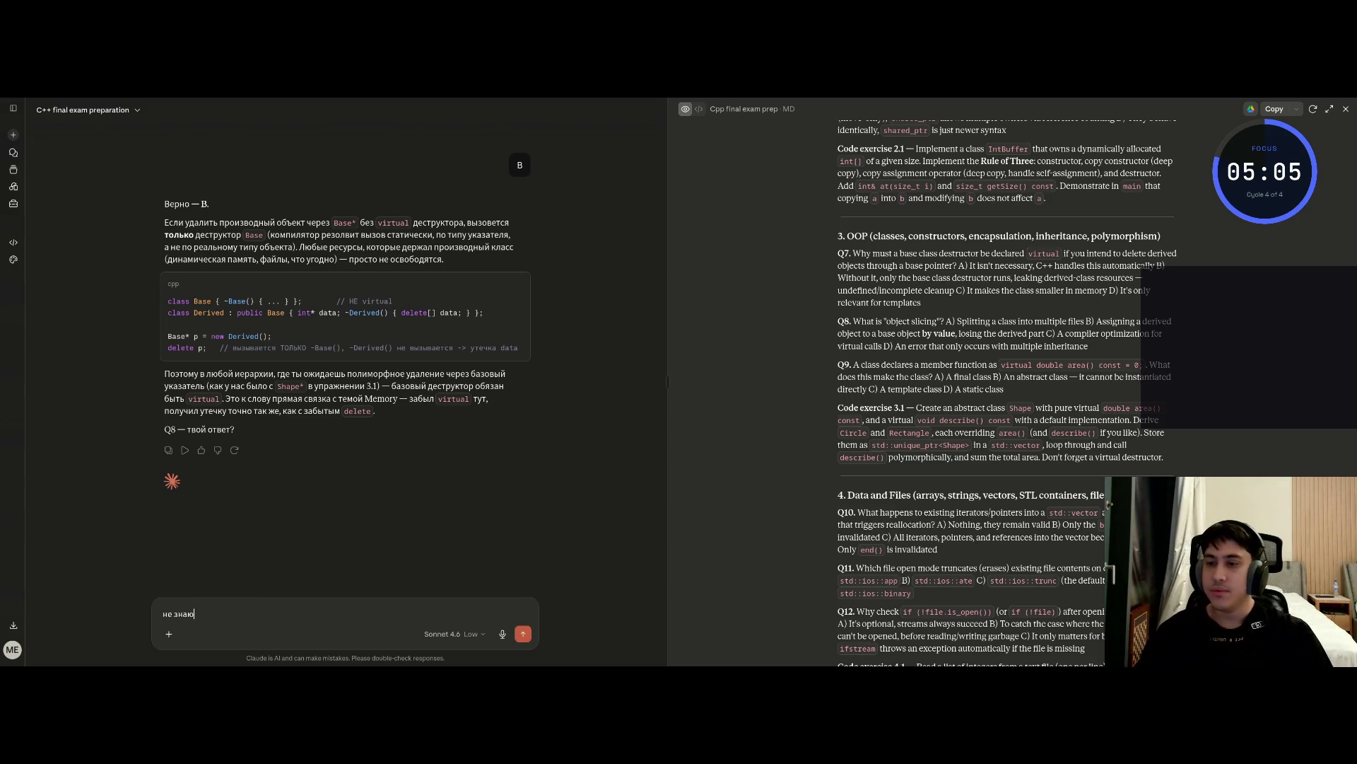
key(Return)
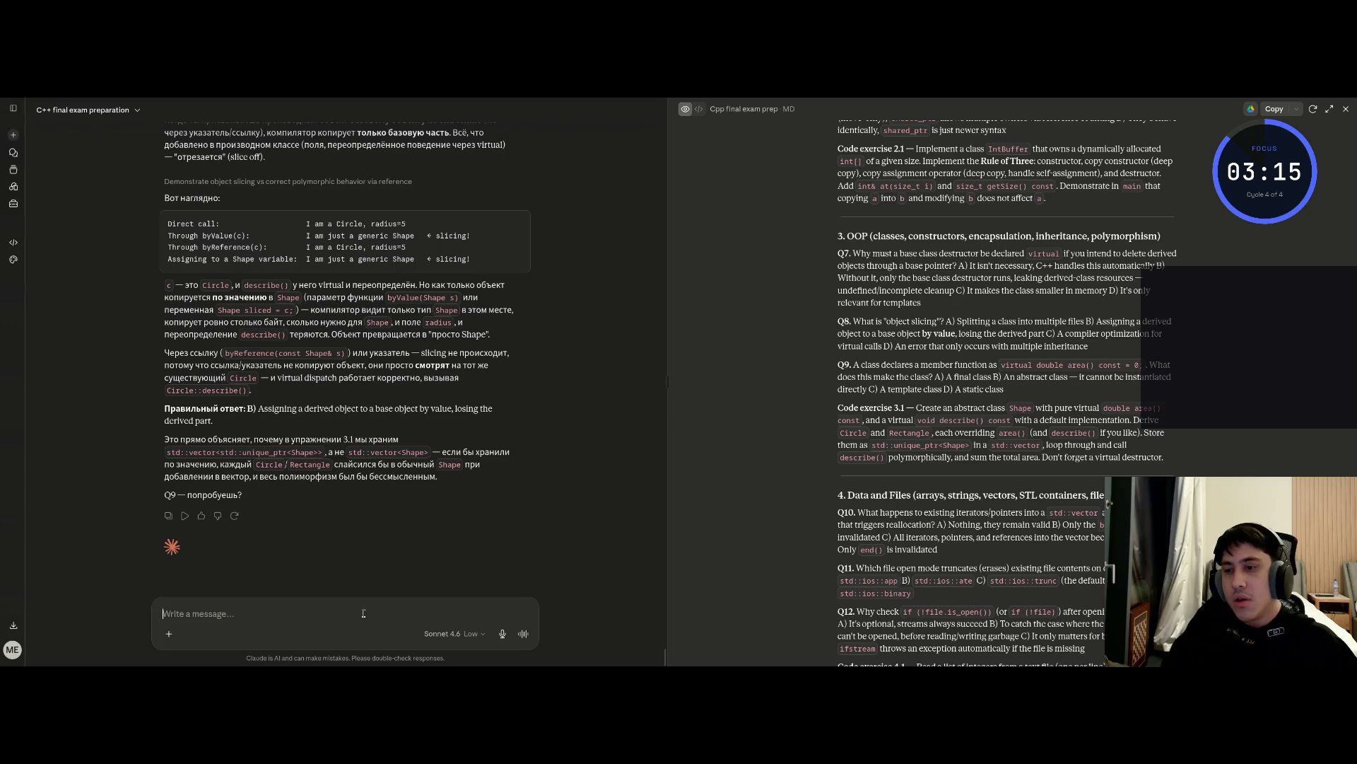
Answer Q9 with B and look back through Claude's replies on questions Q7–Q9
text(B)
key(Return)
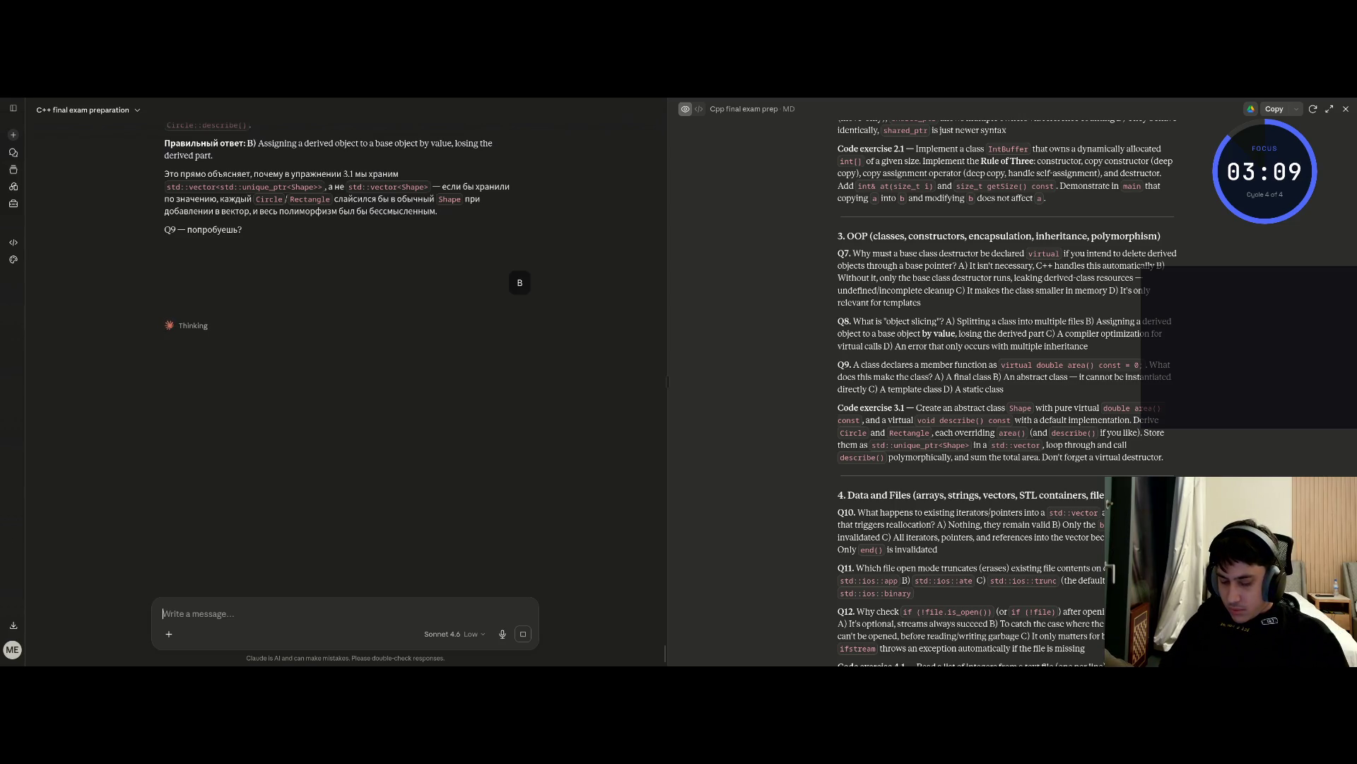
scroll(448, 477, up, 10)
scroll(448, 477, up, 10)
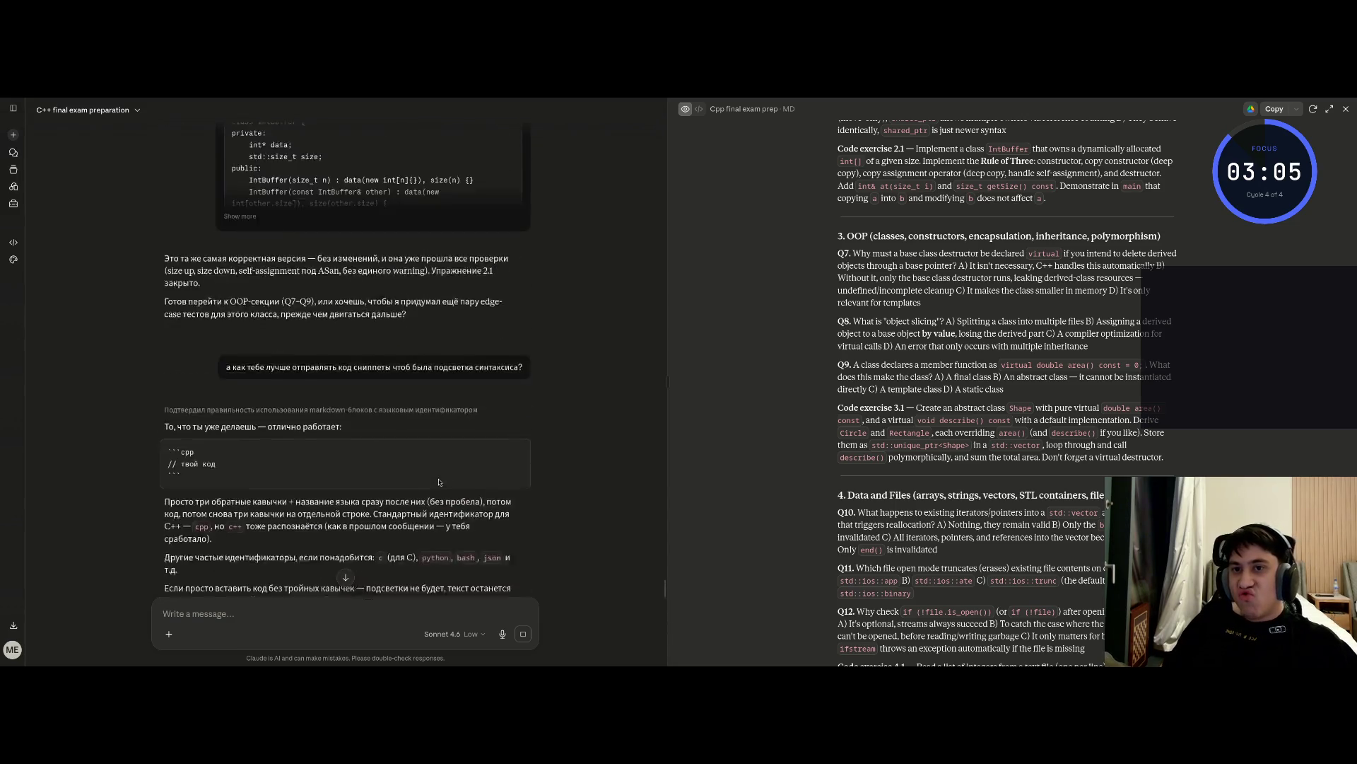
scroll(840, 381, down, 10)
scroll(840, 381, down, 15)
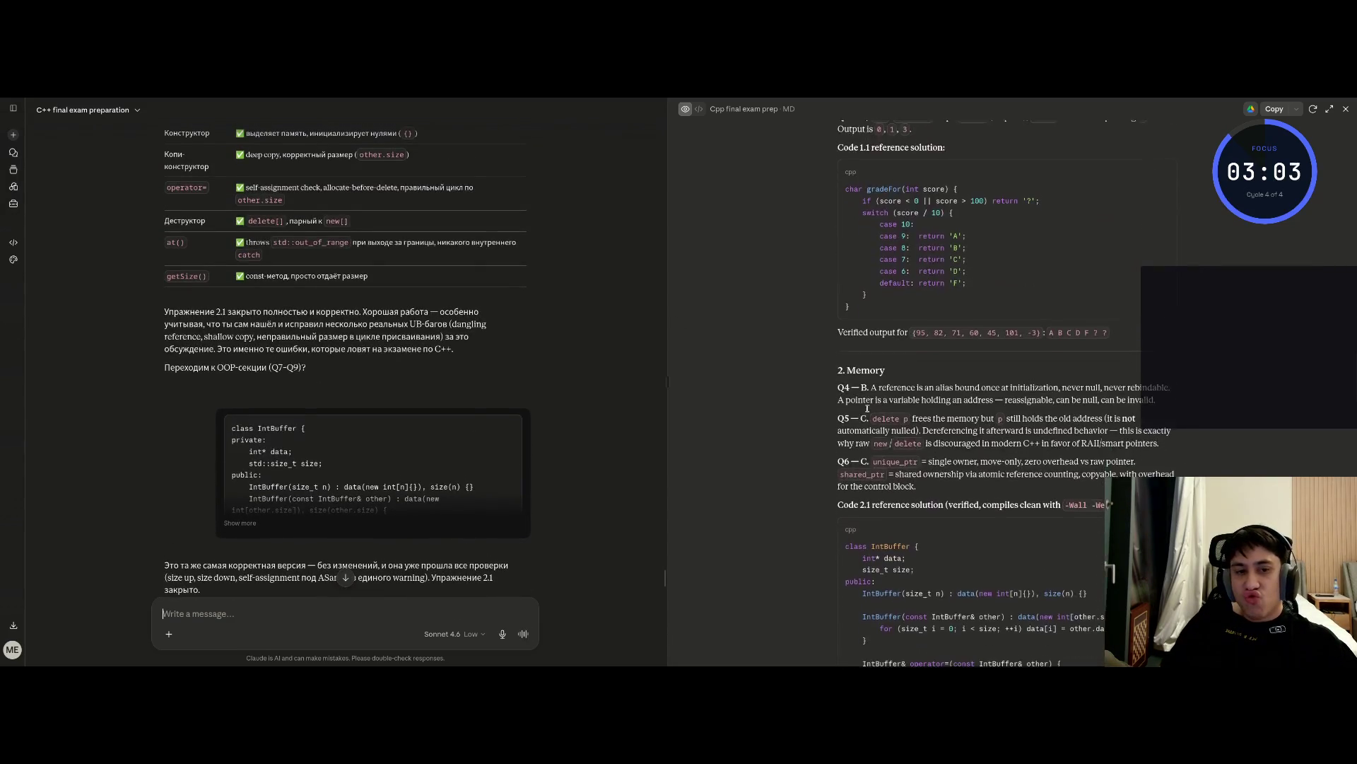
scroll(866, 408, down, 5)
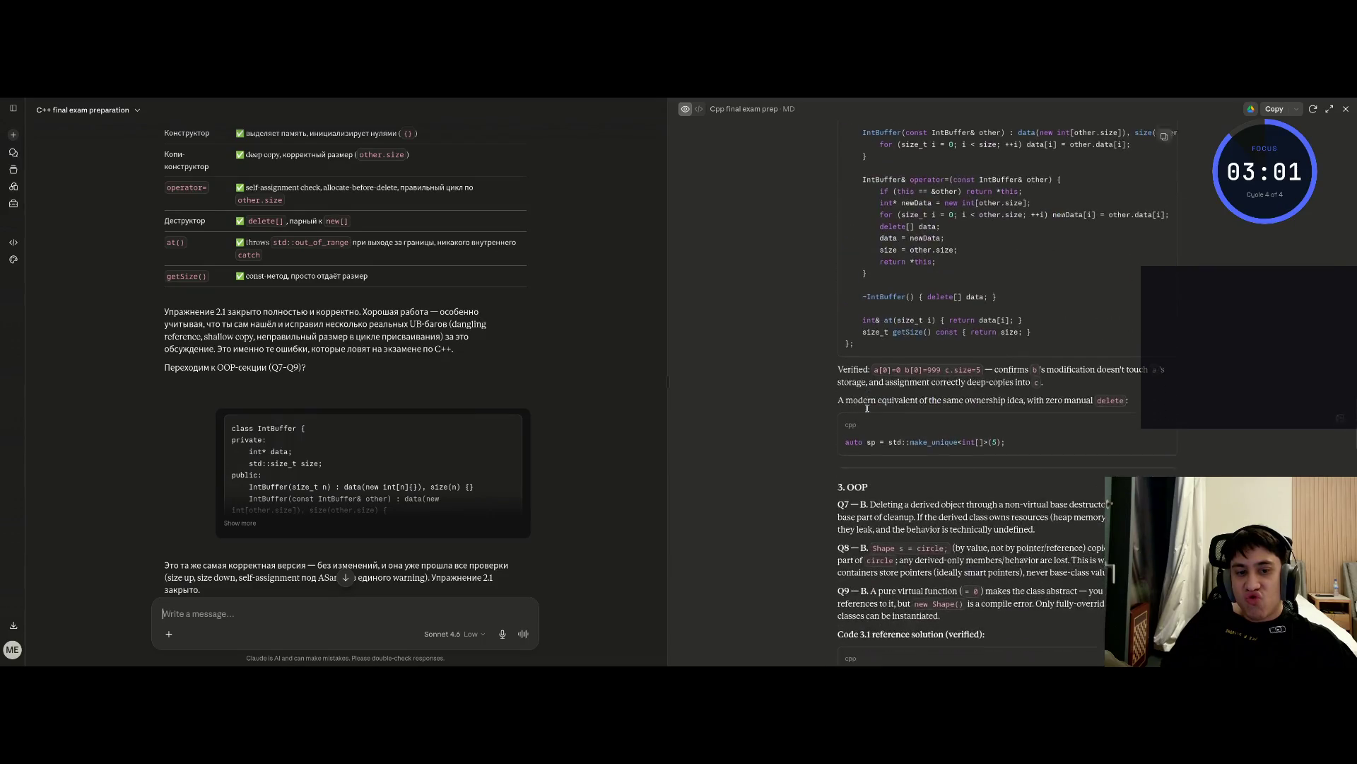
scroll(794, 445, up, 15)
scroll(794, 445, up, 10)
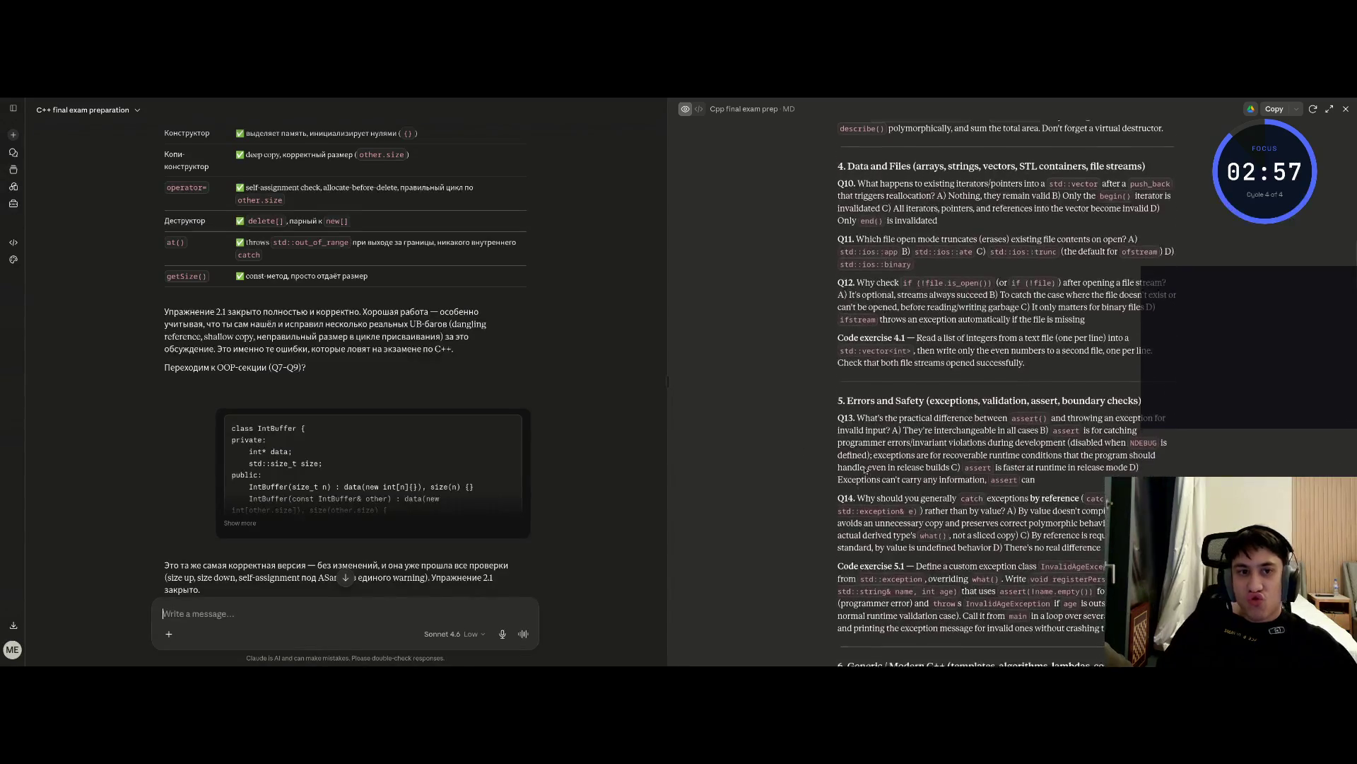
scroll(854, 468, up, 5)
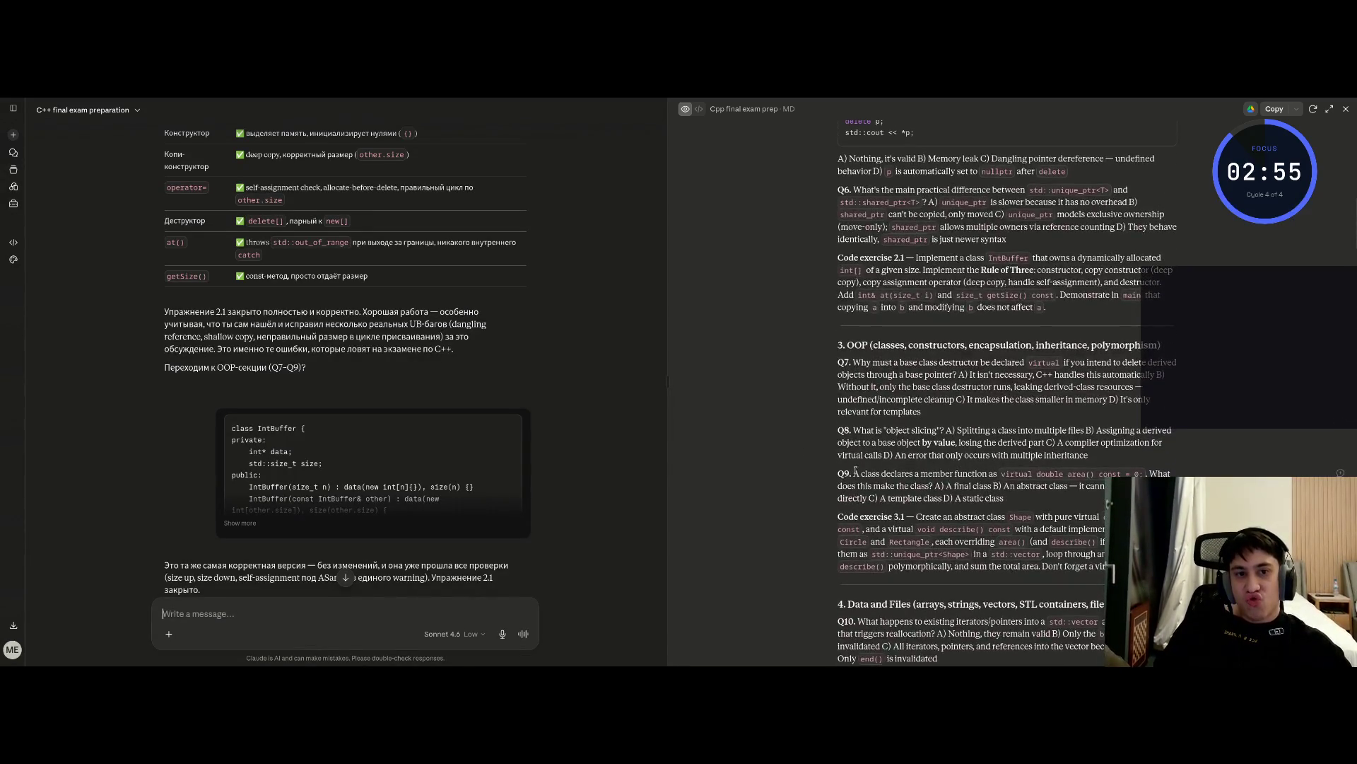
scroll(859, 479, down, 3)
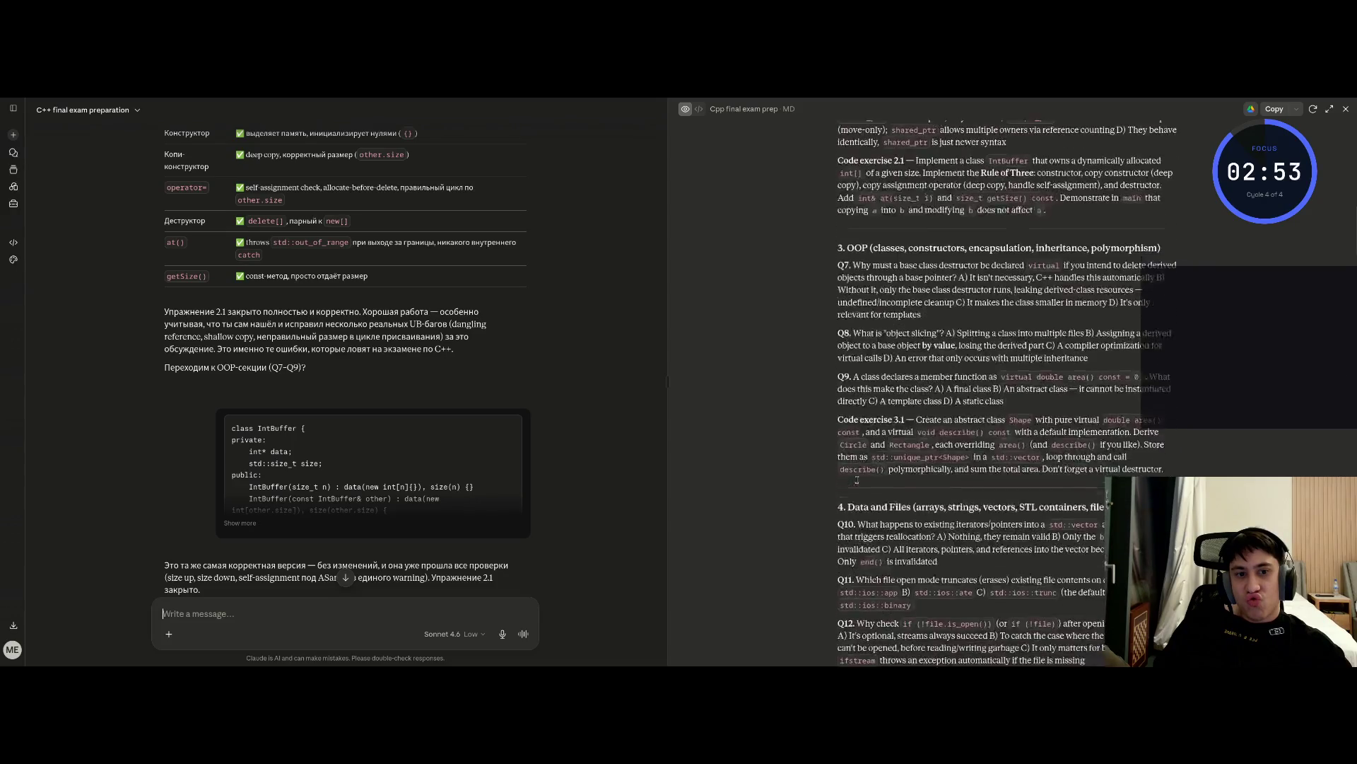
scroll(352, 440, down, 3)
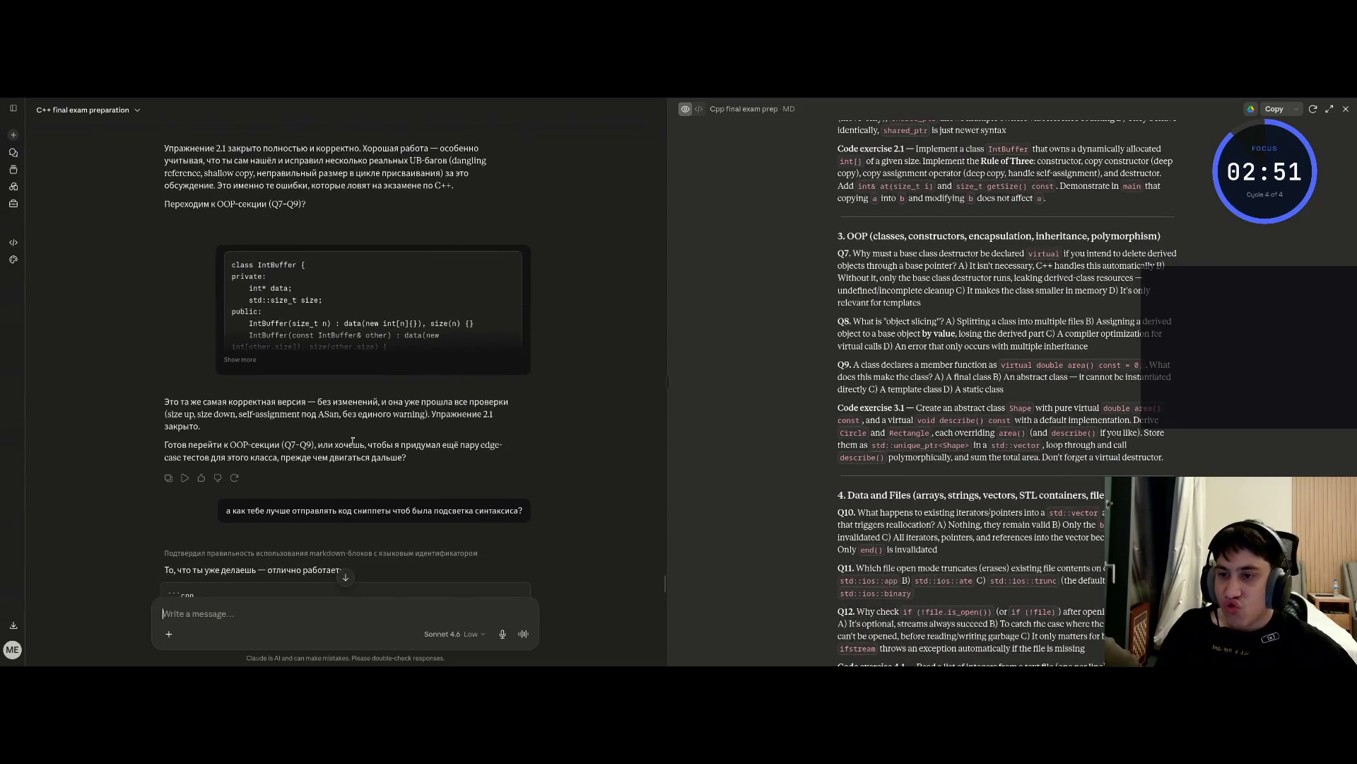
scroll(352, 440, down, 10)
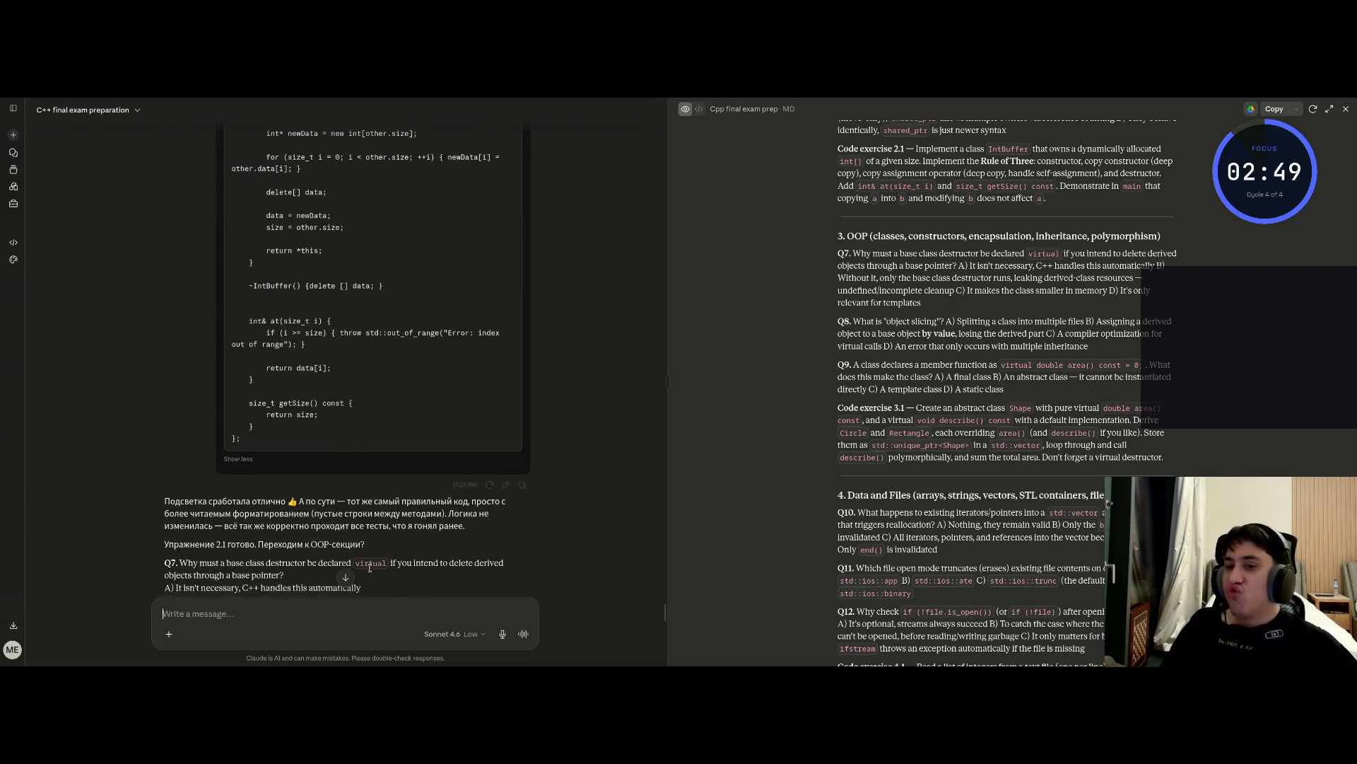
Jump to Claude's latest reply, then bring VS Code with 11_2.cpp beside the exam-prep document
click(345, 579)
scroll(404, 466, up, 2)
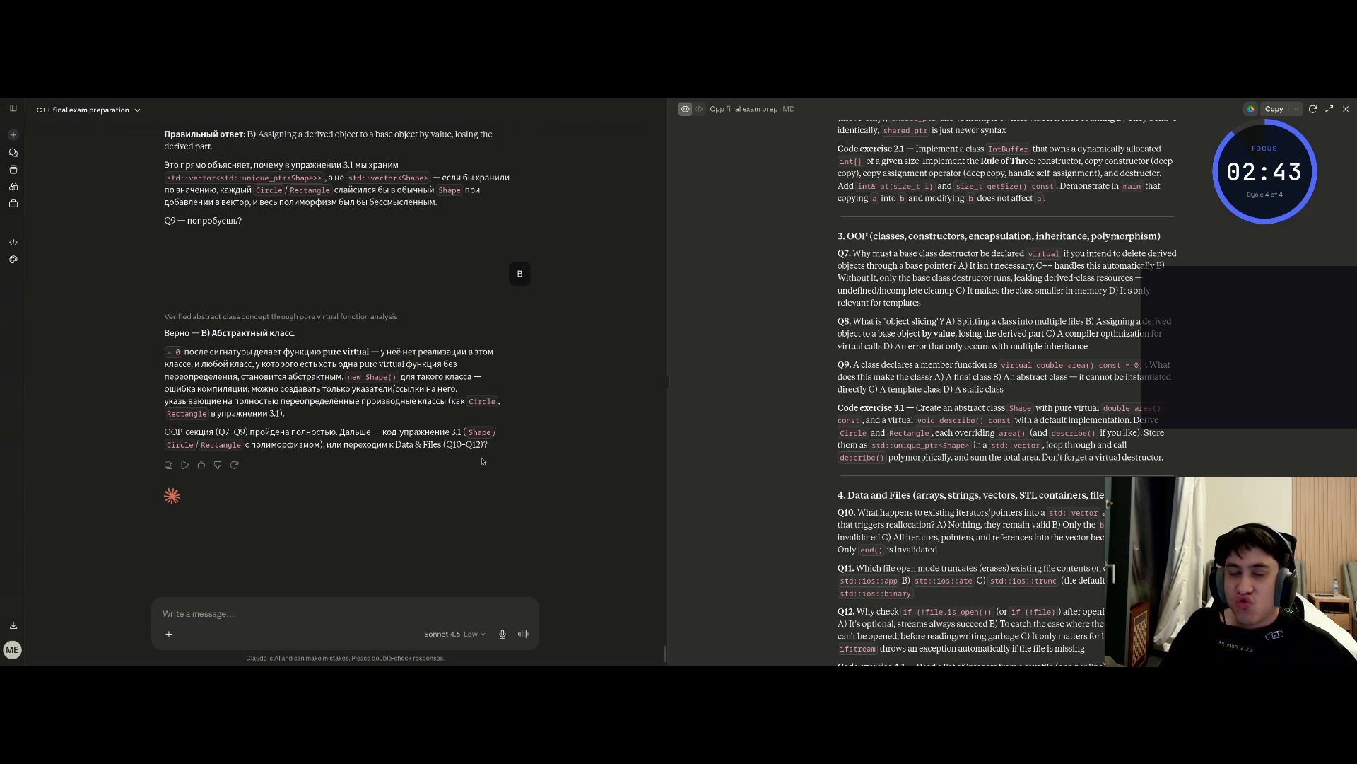
key(ctrl+Right)
key(super+f)
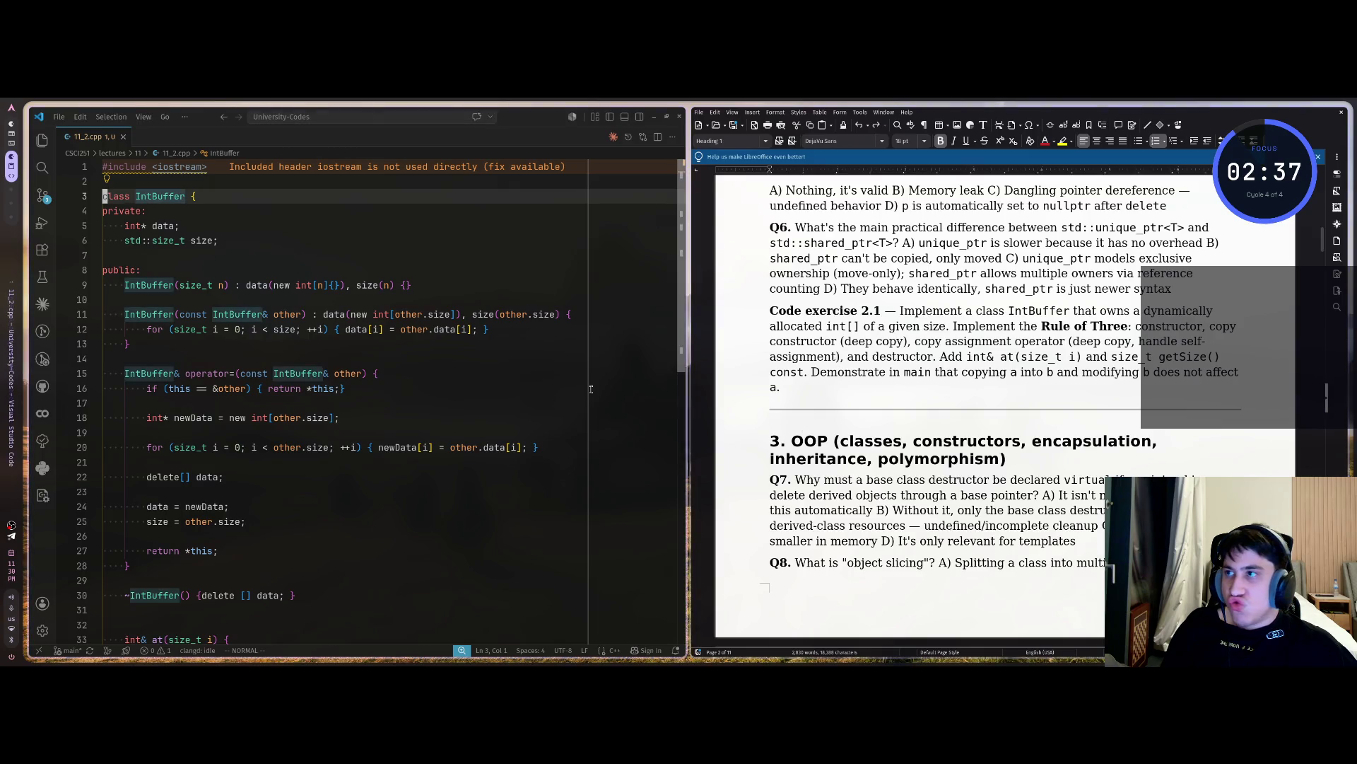
Create the new file 11_3.cpp inside folder 11 from the Explorer tree
scroll(780, 388, down, 3)
scroll(780, 388, down, 9)
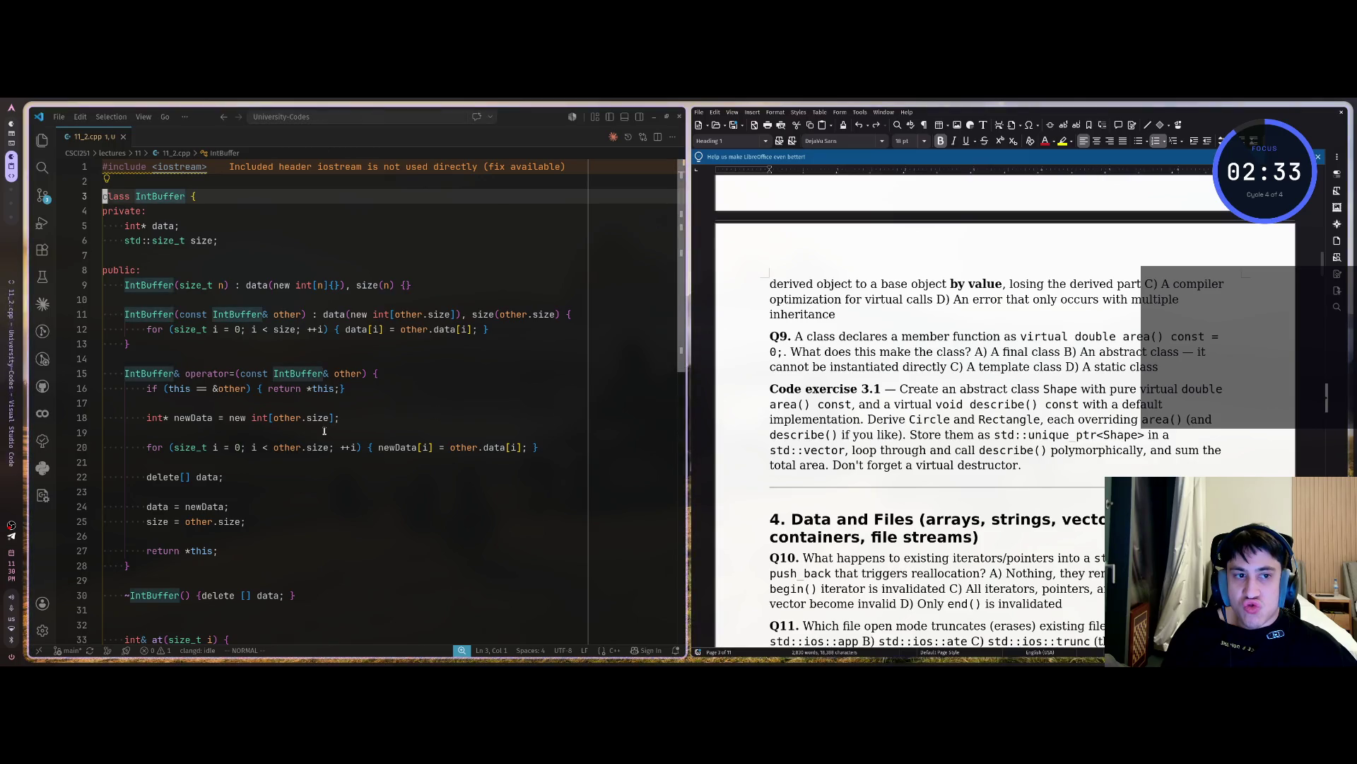
click(155, 432)
click(337, 447)
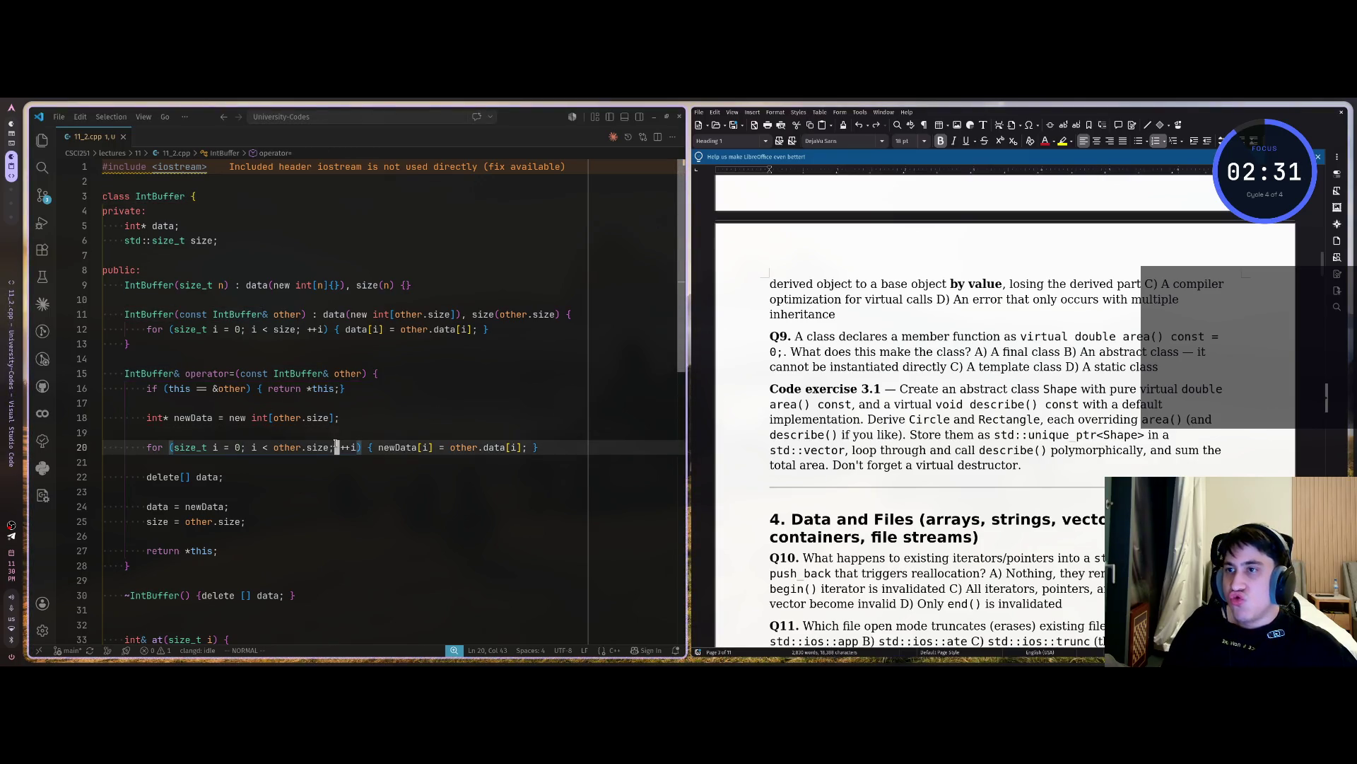
click(51, 141)
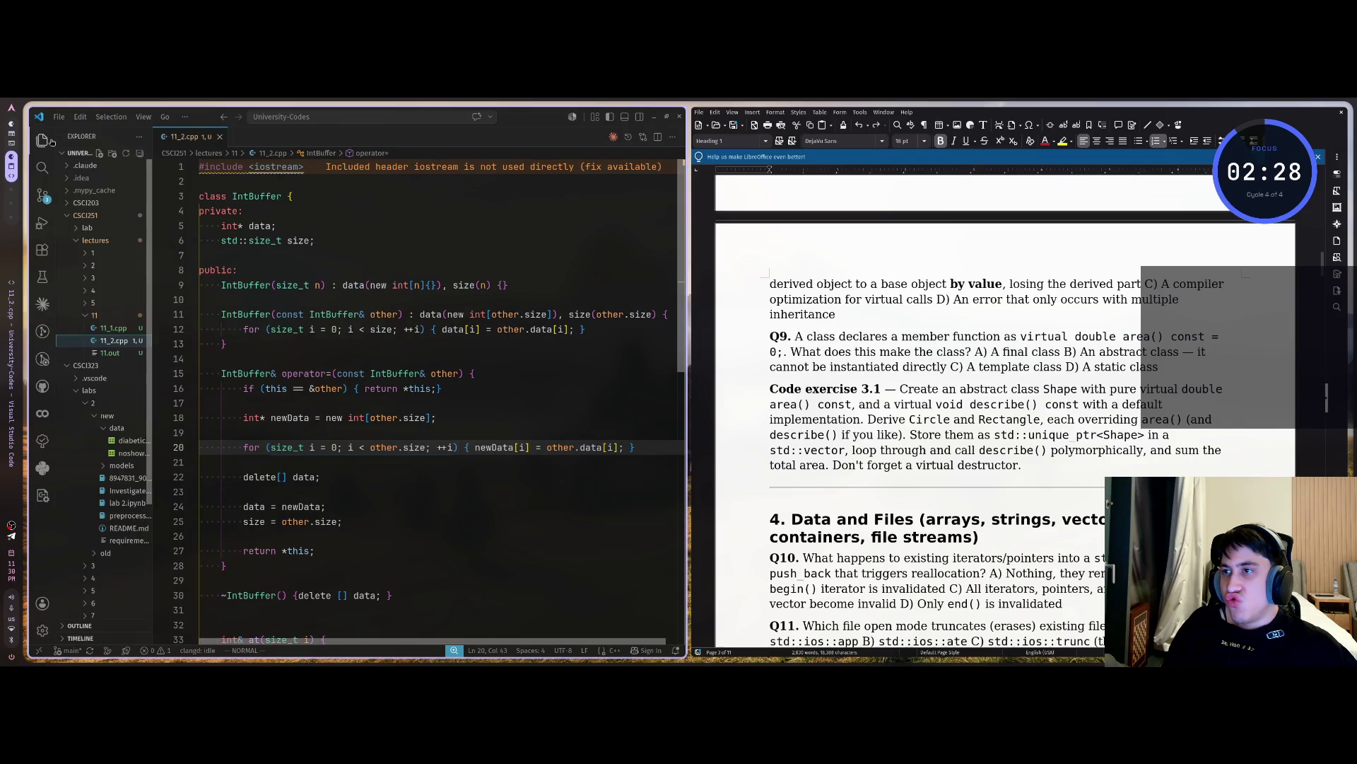
right_click(98, 319)
click(168, 237)
text(3)
text(1_)
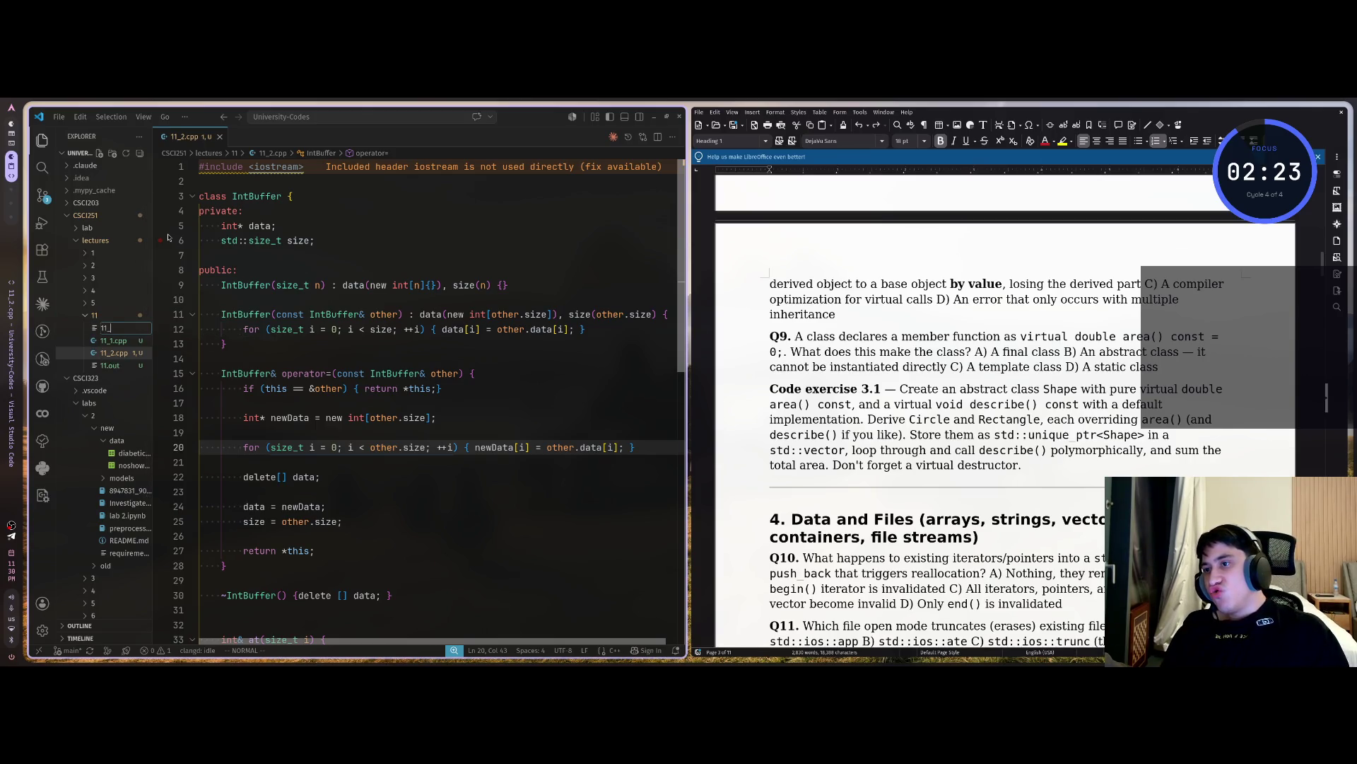
text(p)
key(Return)
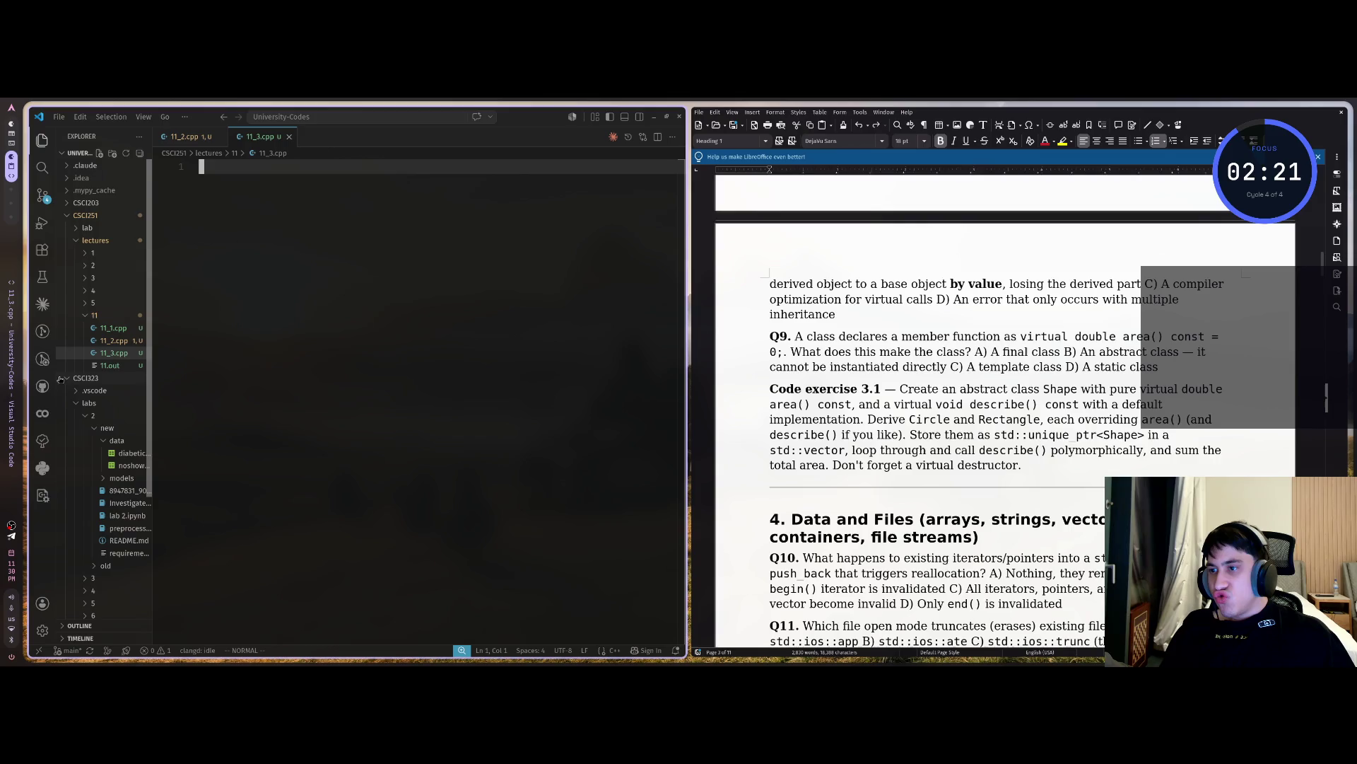
Close 11_2.cpp and start 11_3.cpp with #include <iostream> followed by 'abstract'
click(64, 380)
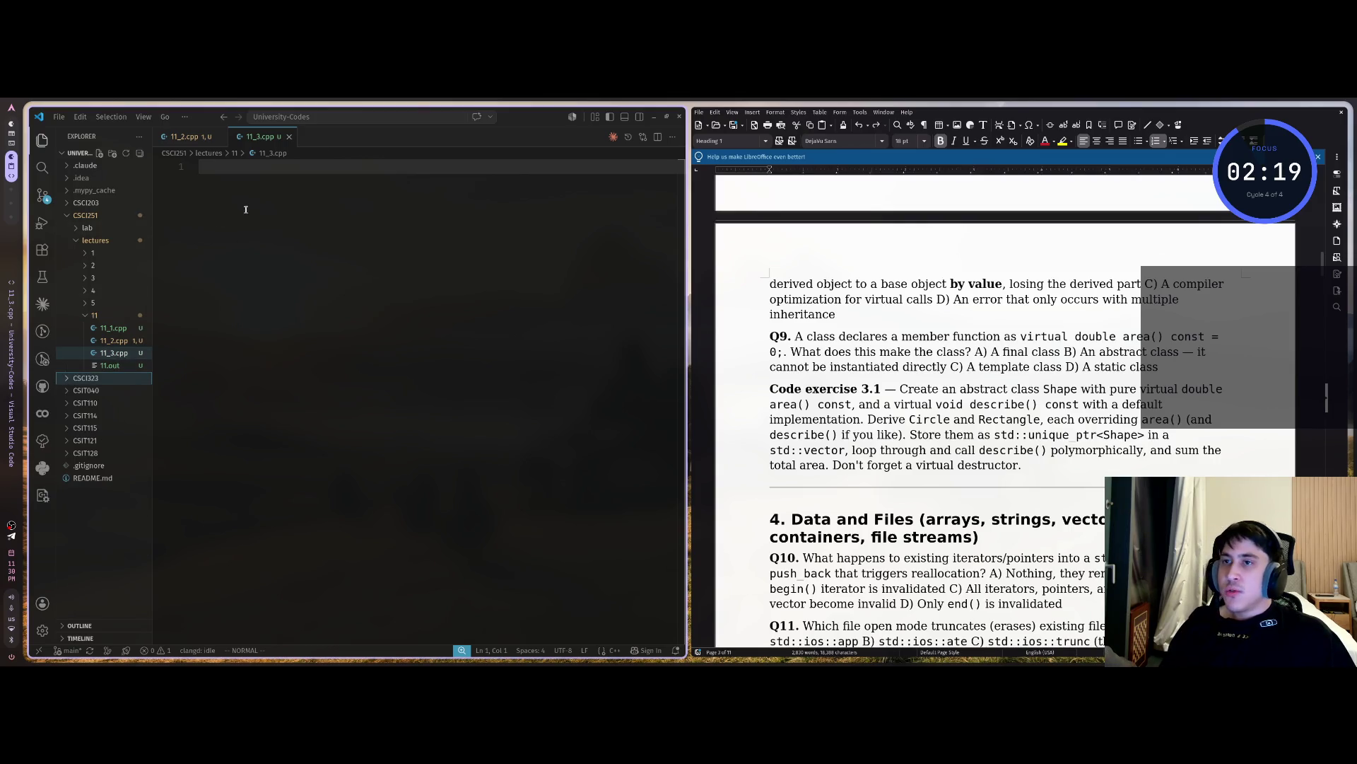
key(ctrl+b)
click(123, 137)
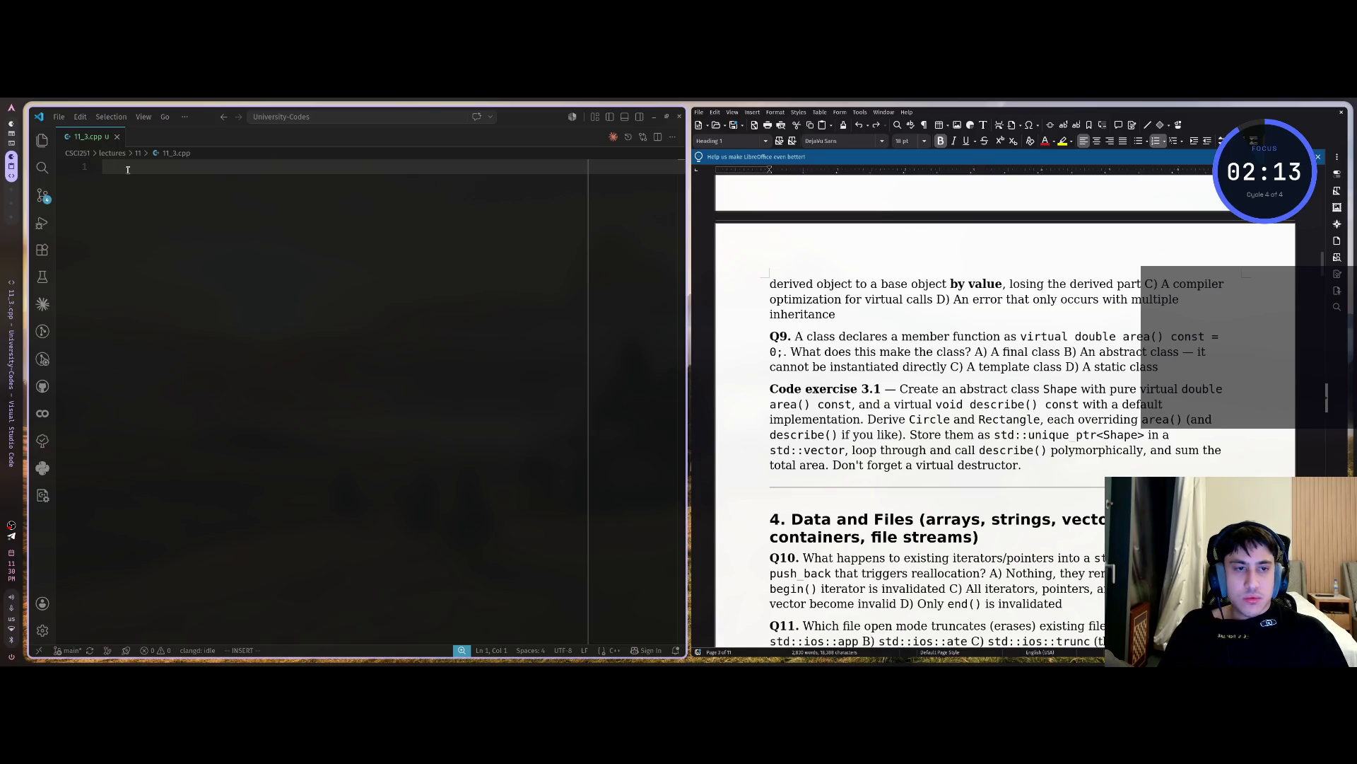
text(#incl)
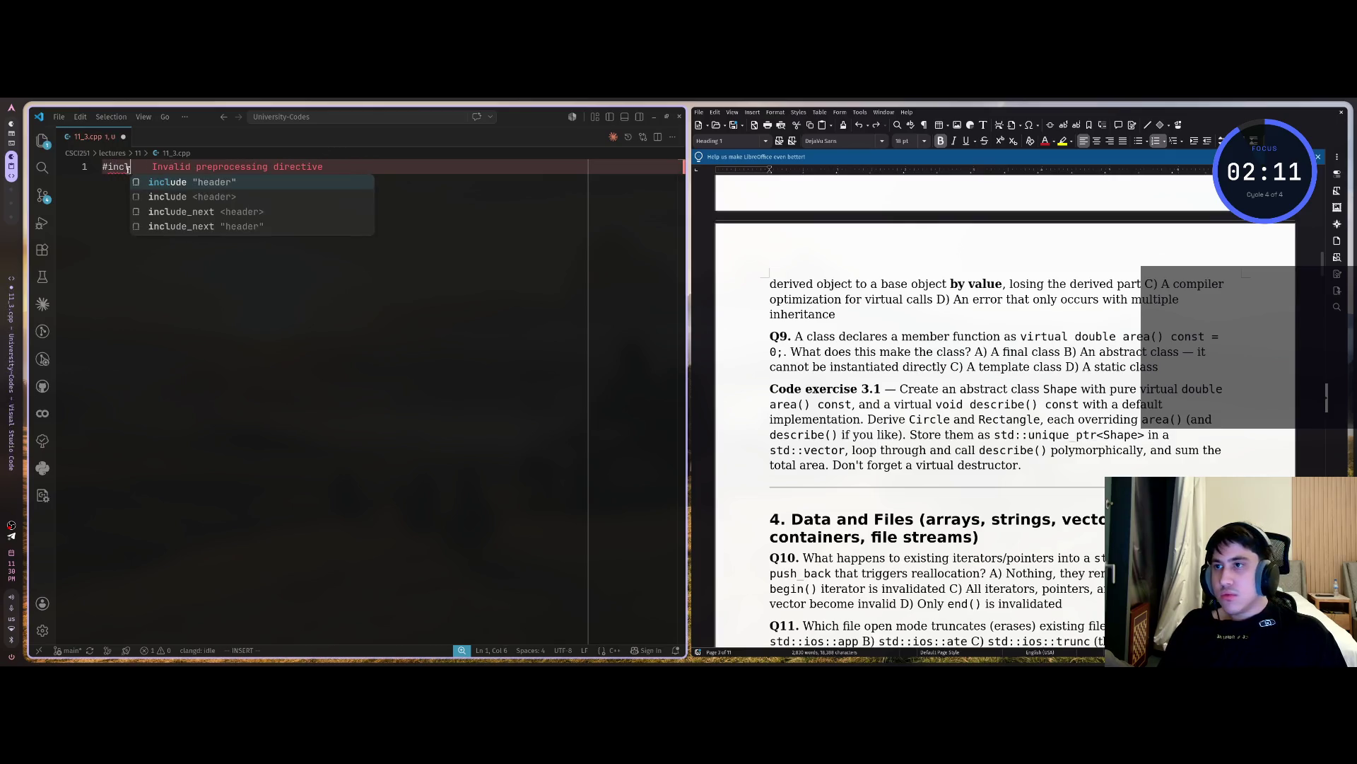
text(ude <iostream>)
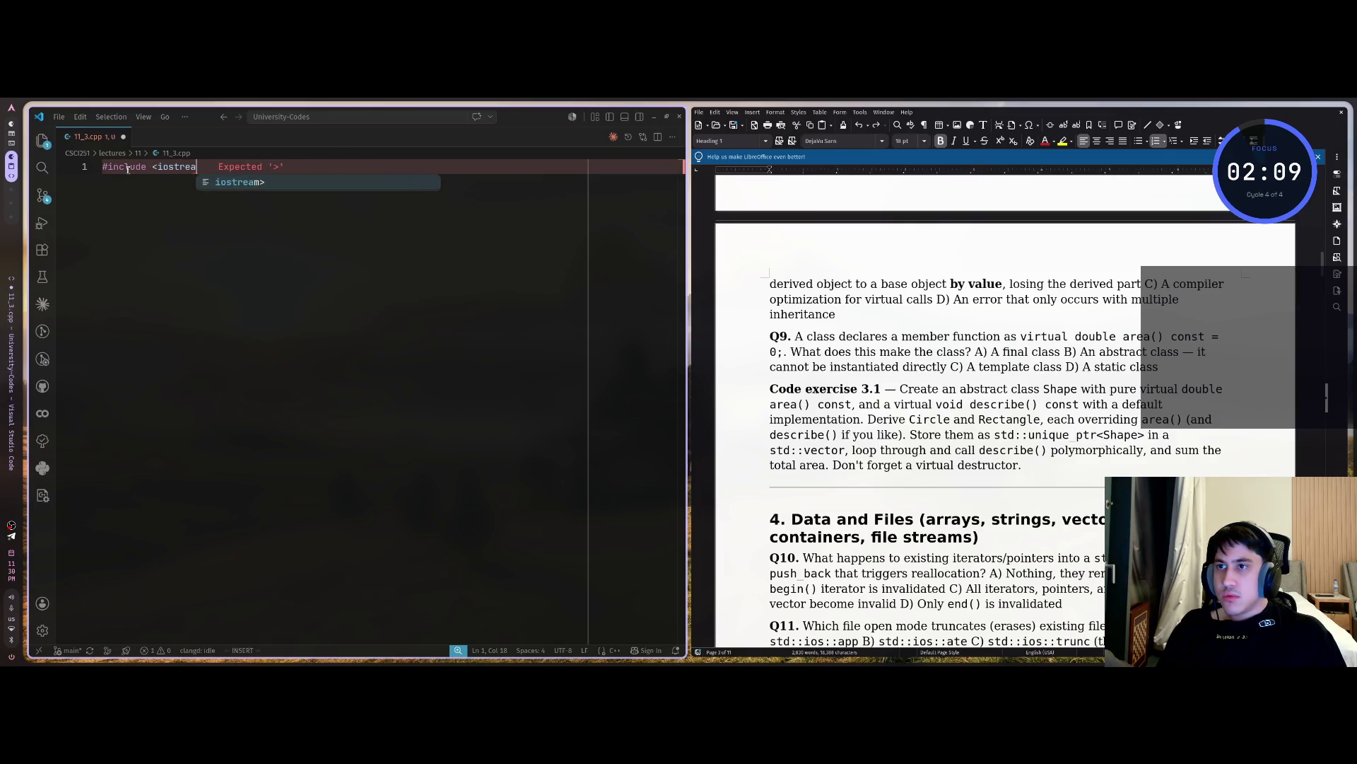
key(Return)
key(Return)
text(ab)
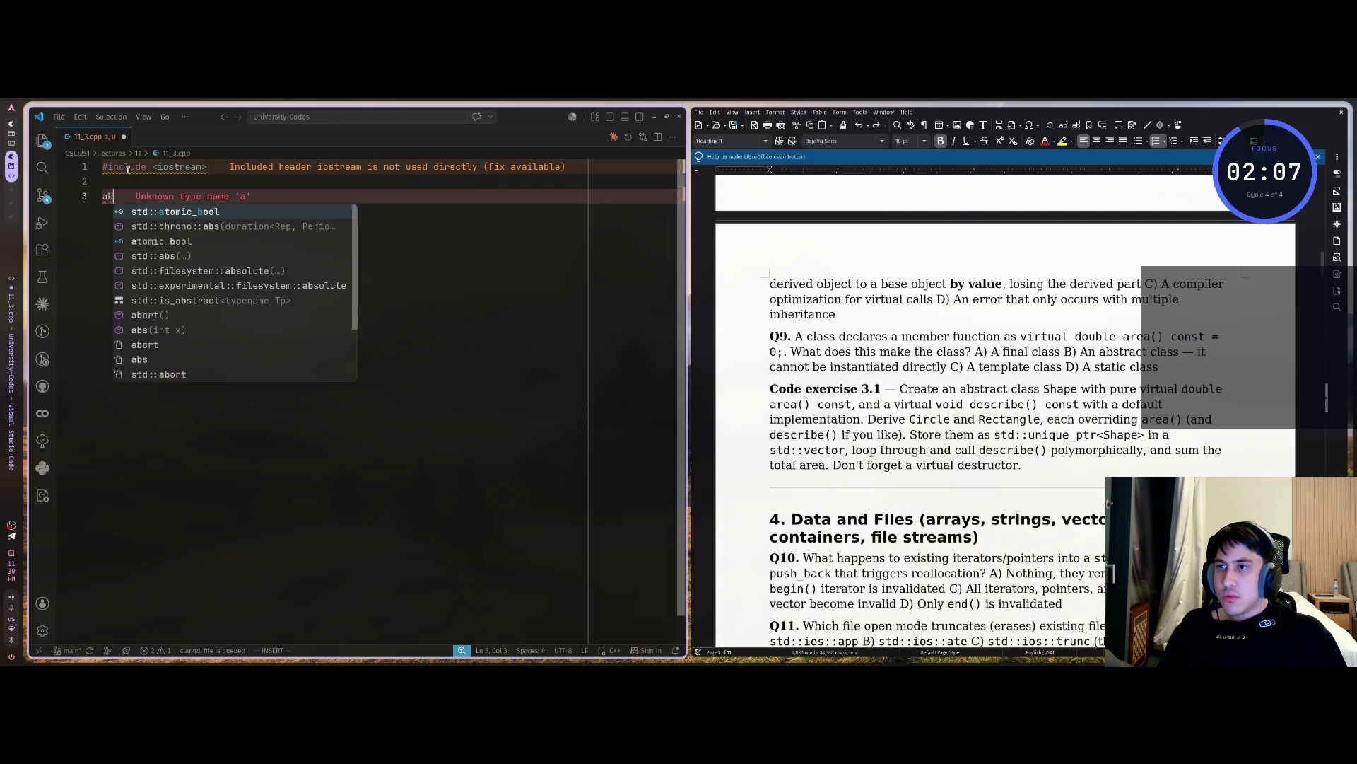
text(stract)
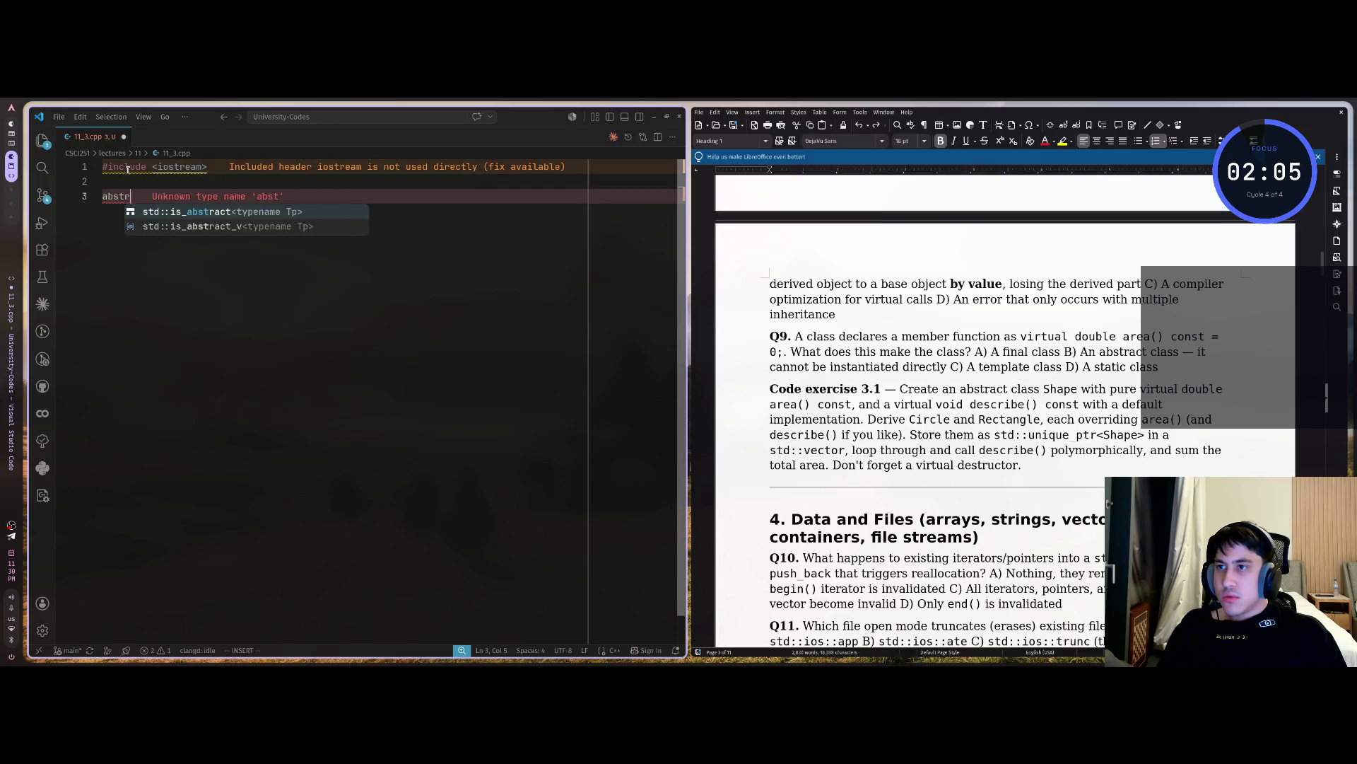
key(super+2)
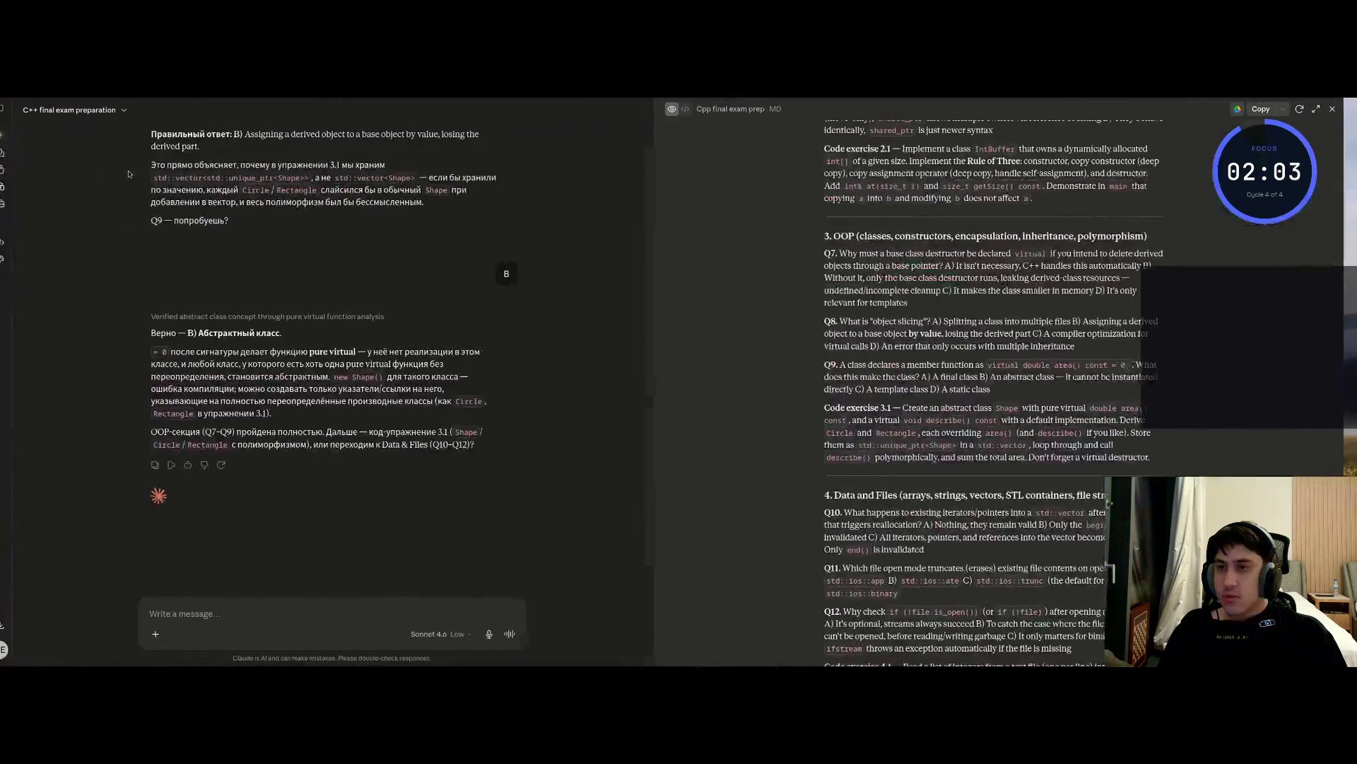
Ask Claude for abstract-class syntax and whether it's simply a class with a virtual method
text(дай )
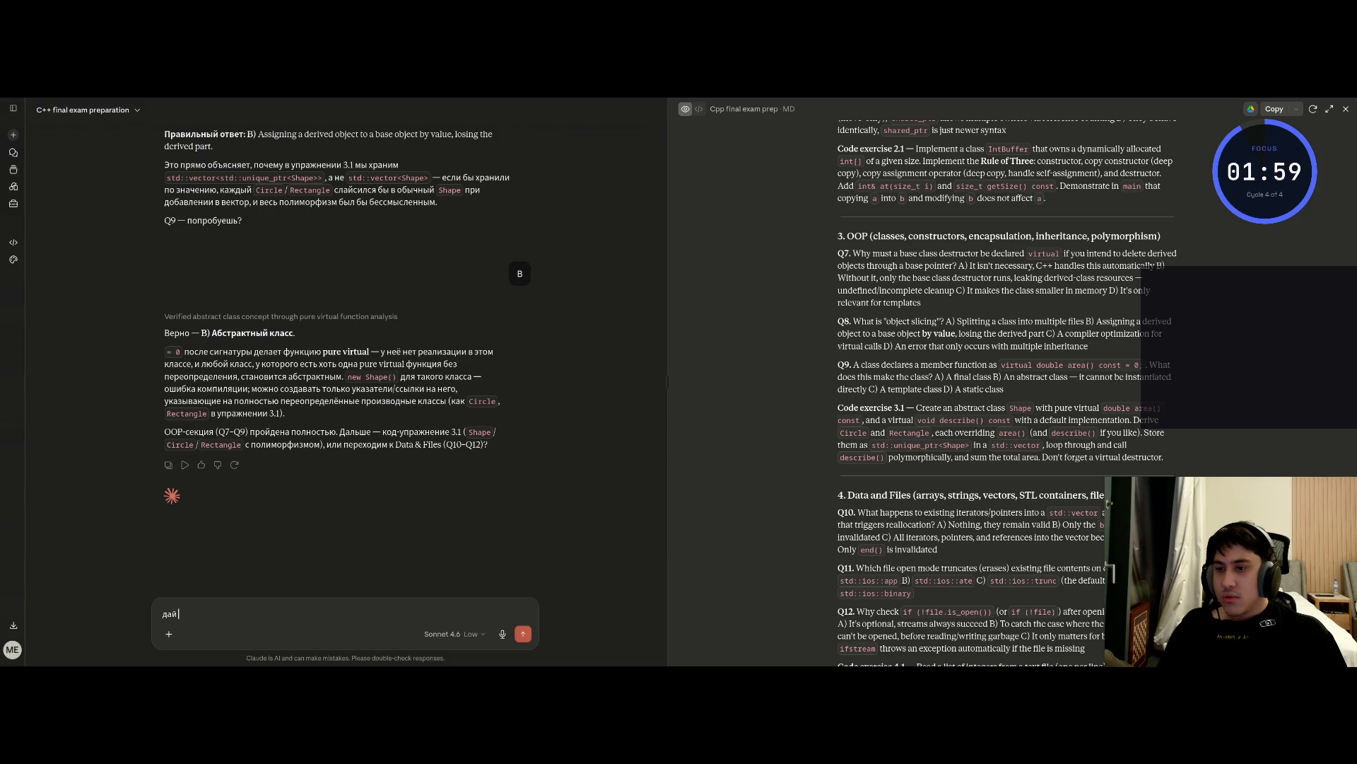
text(нтаксис для п)
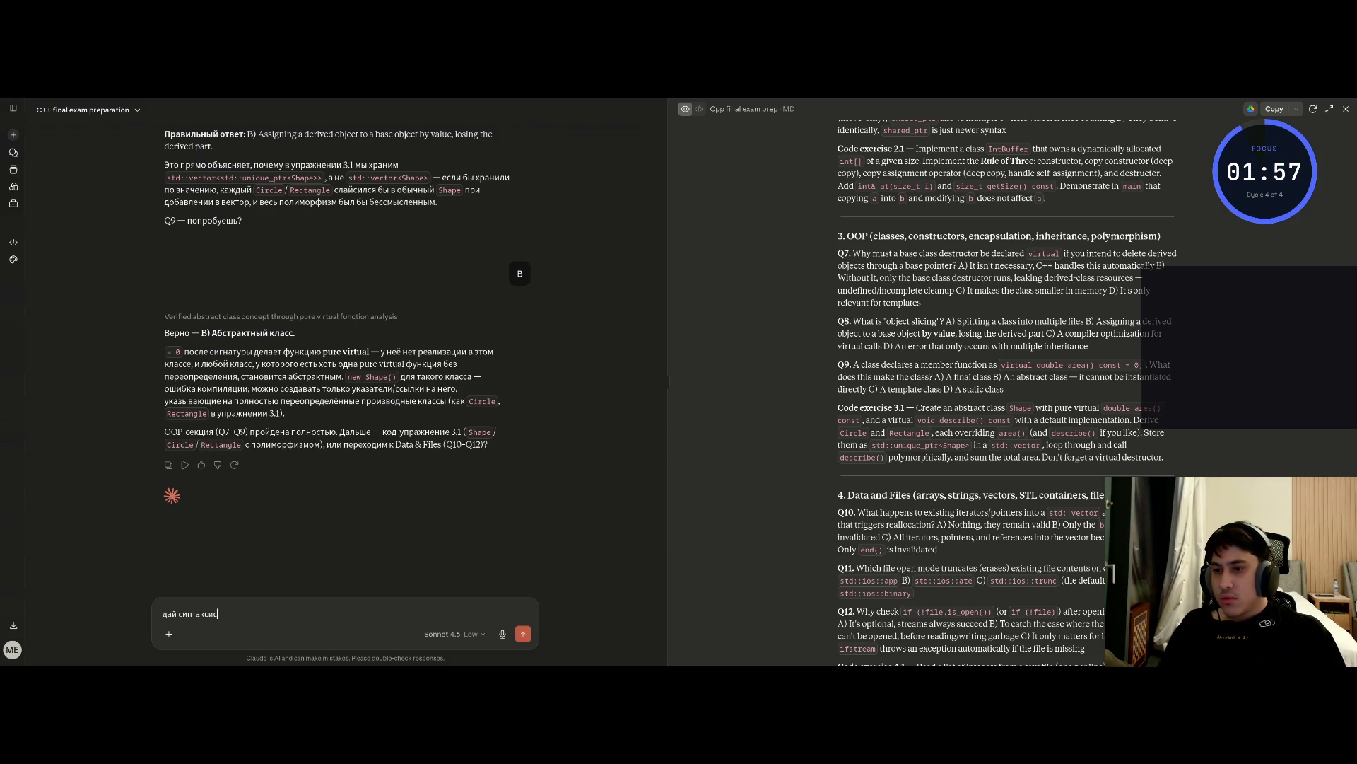
text(трактног)
text(о класса, )
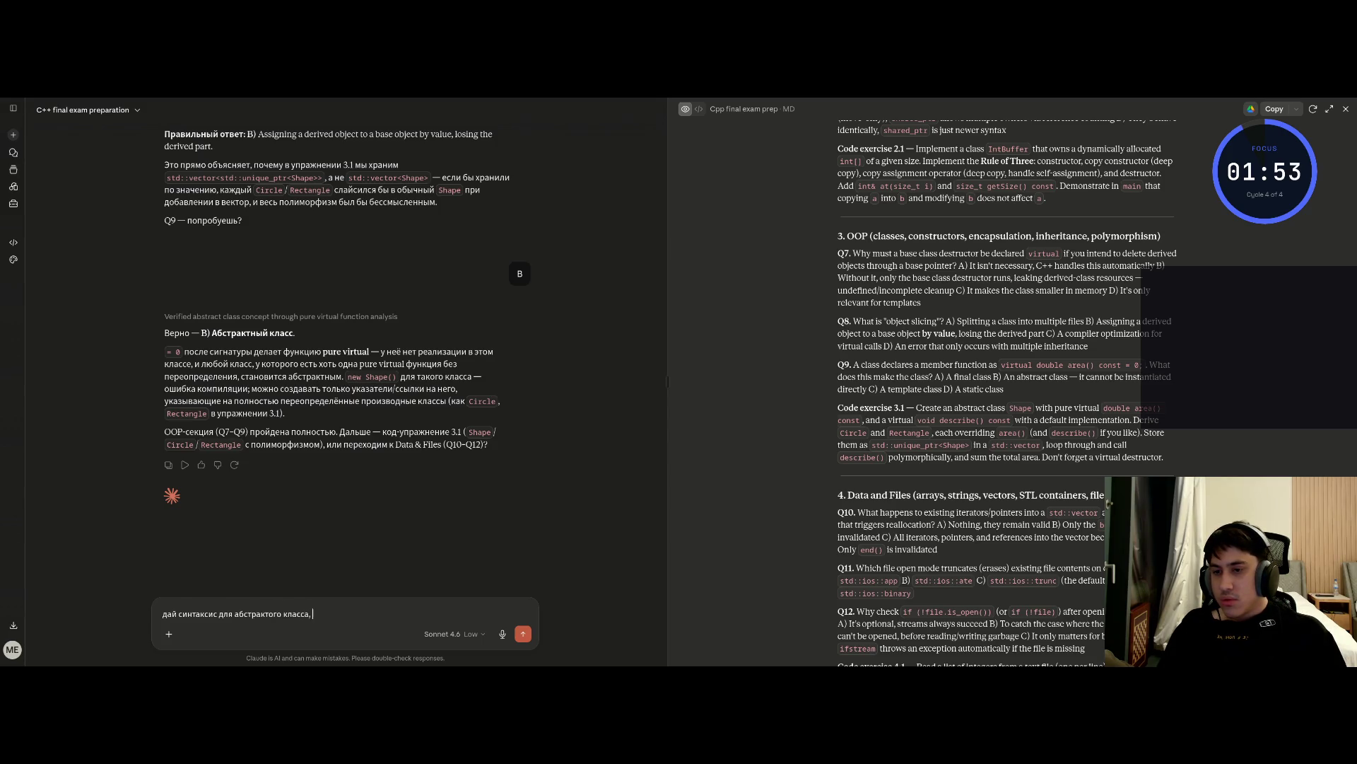
text(просто класс)
key(BackSpace)
text(с с виртуаль)
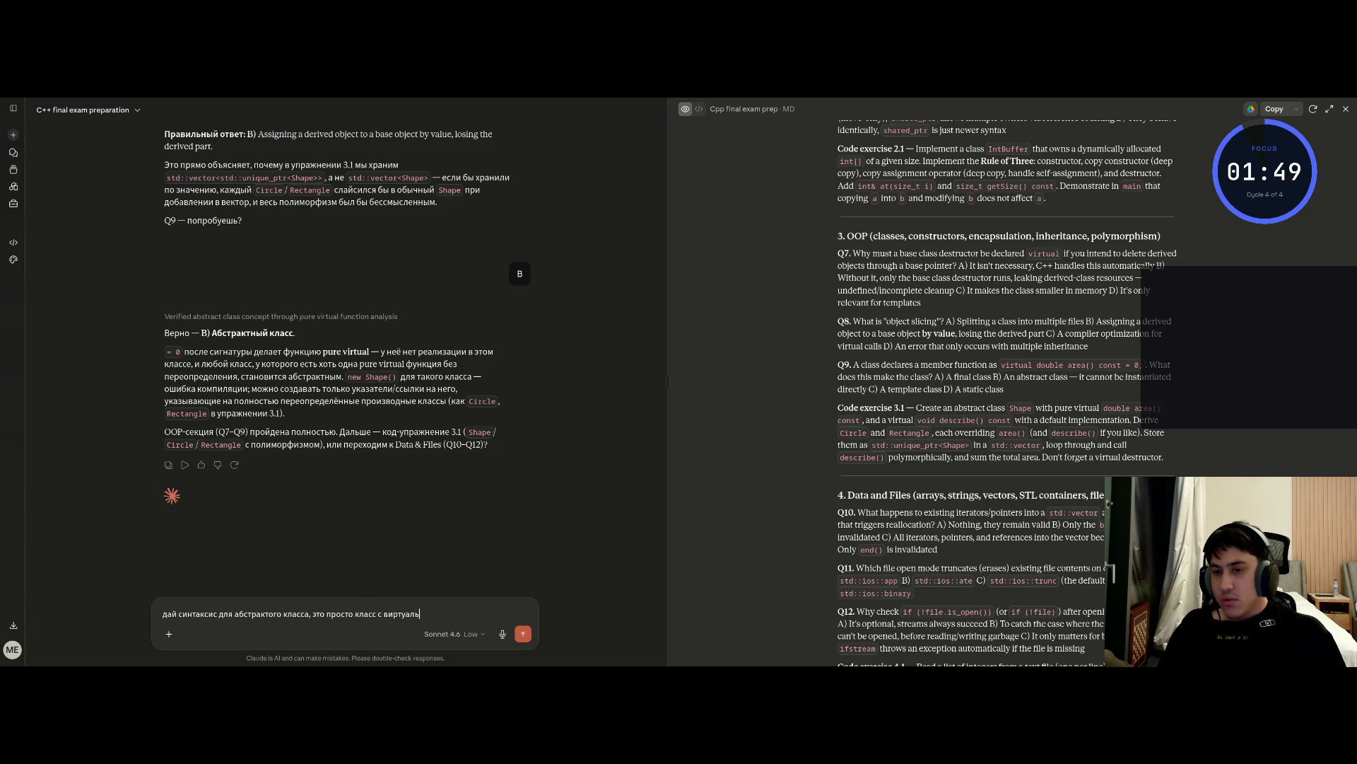
text( те)
text(ет)
text(дом?)
key(Return)
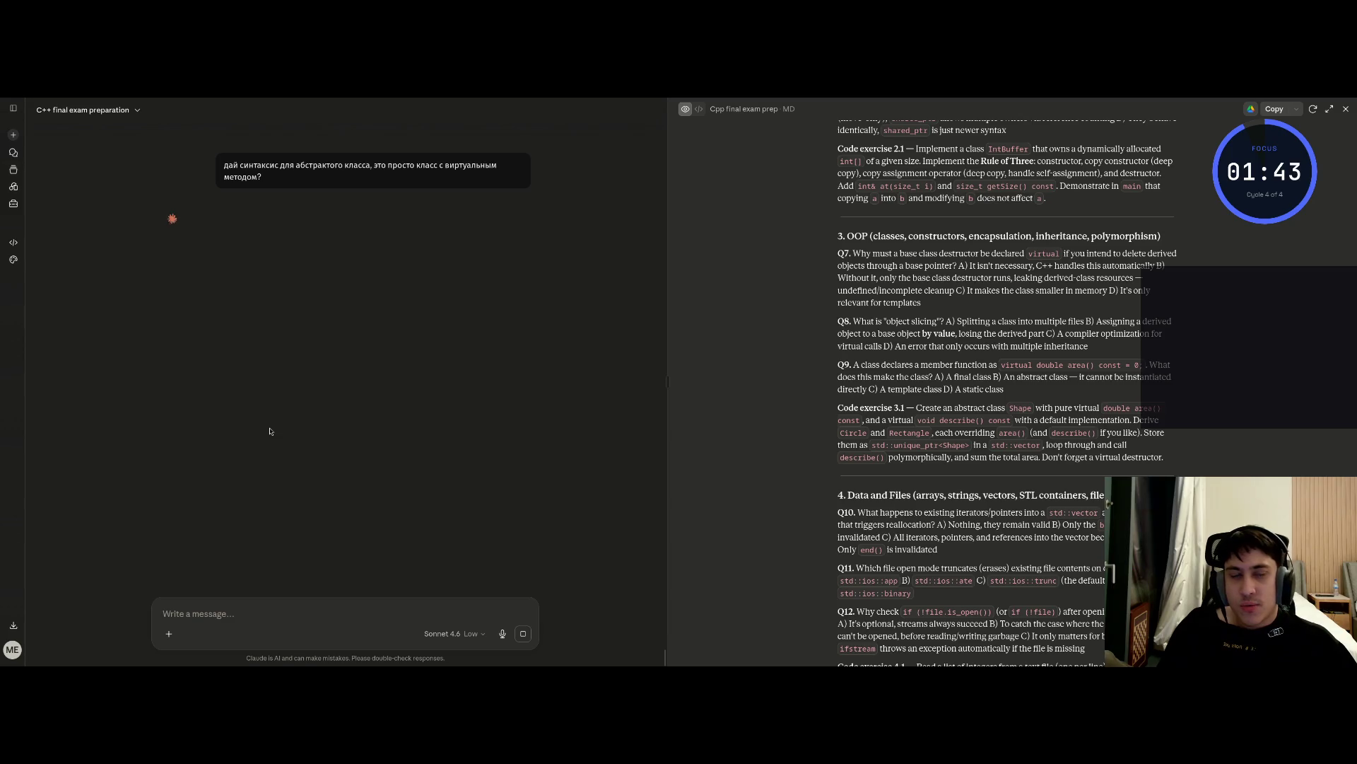
Study Claude's example, highlighting the 'virtual void greet() const = 0;' and virtual destructor lines
drag(667, 379, 701, 378)
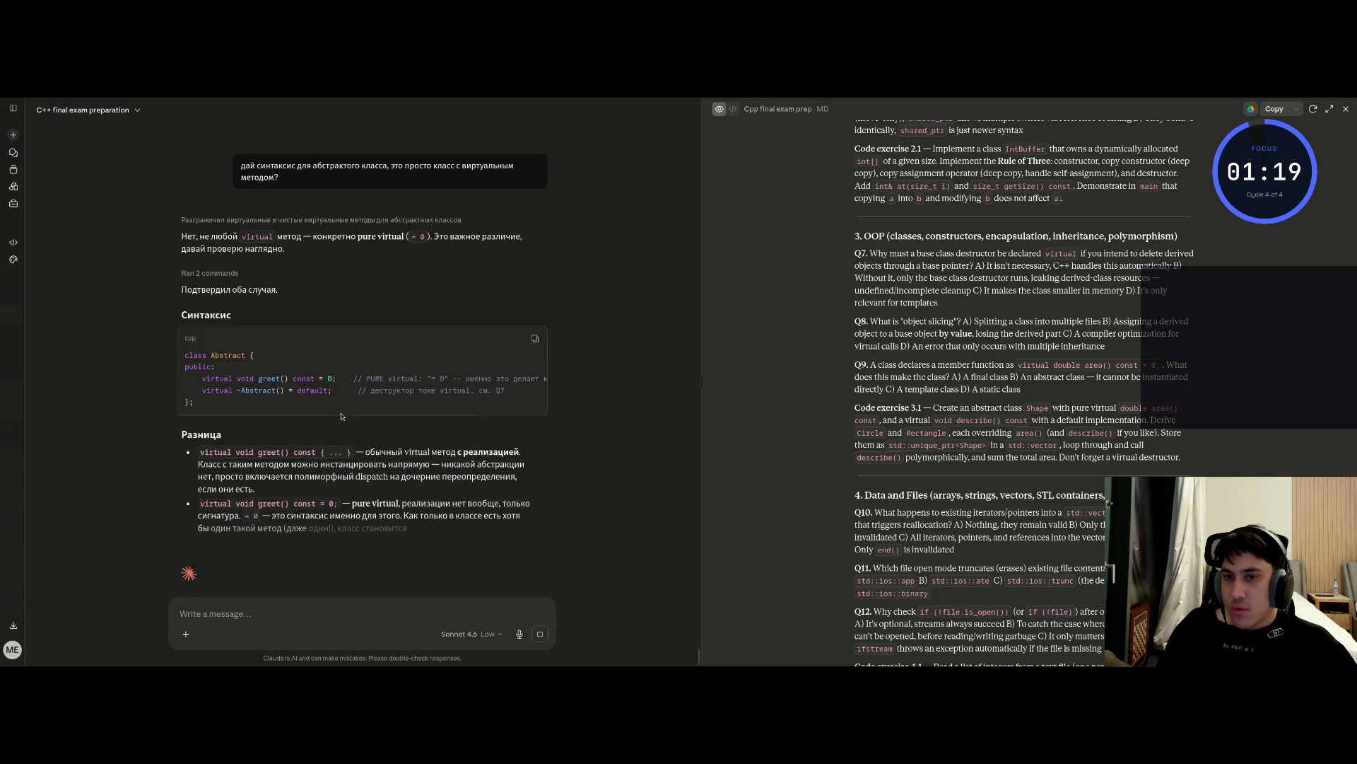
mouse_move(349, 419)
mouse_down()
mouse_move(439, 428)
mouse_move(299, 406)
mouse_up()
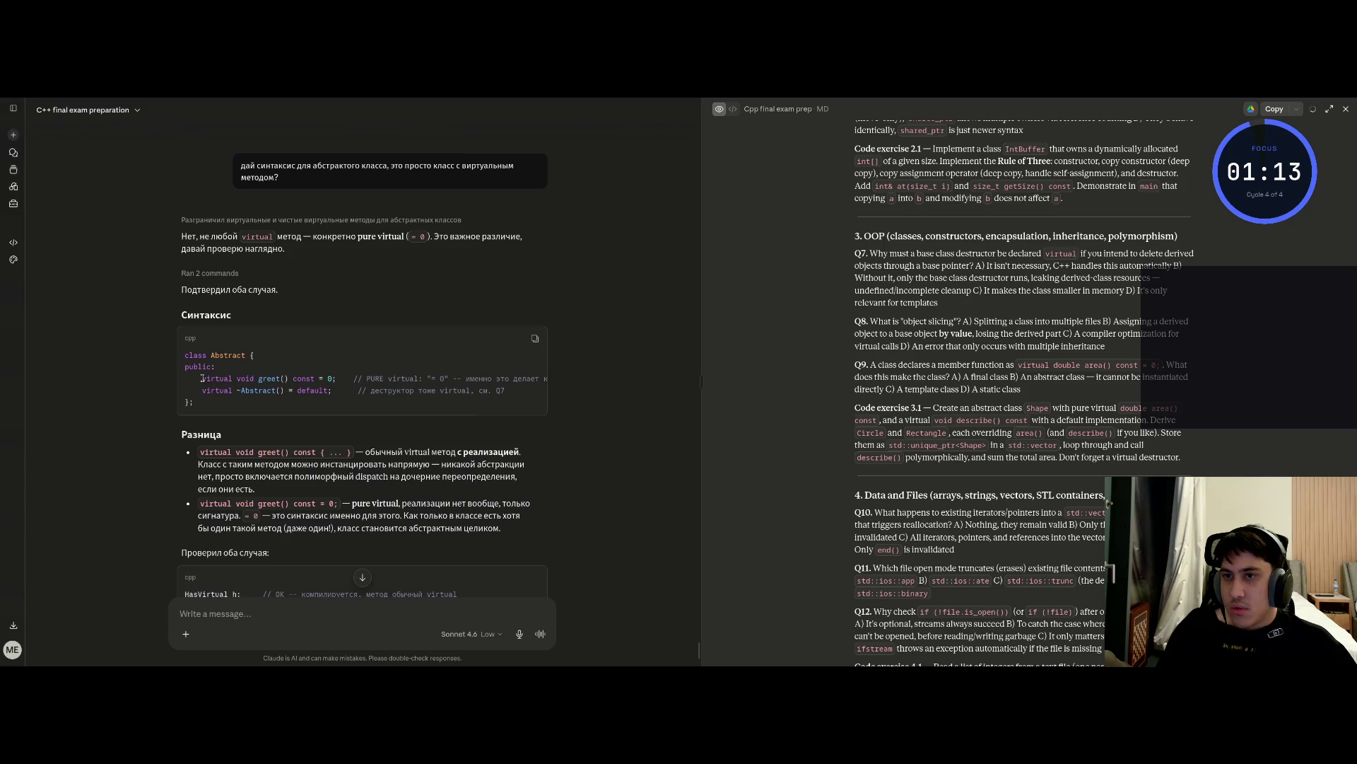
drag(203, 379, 343, 382)
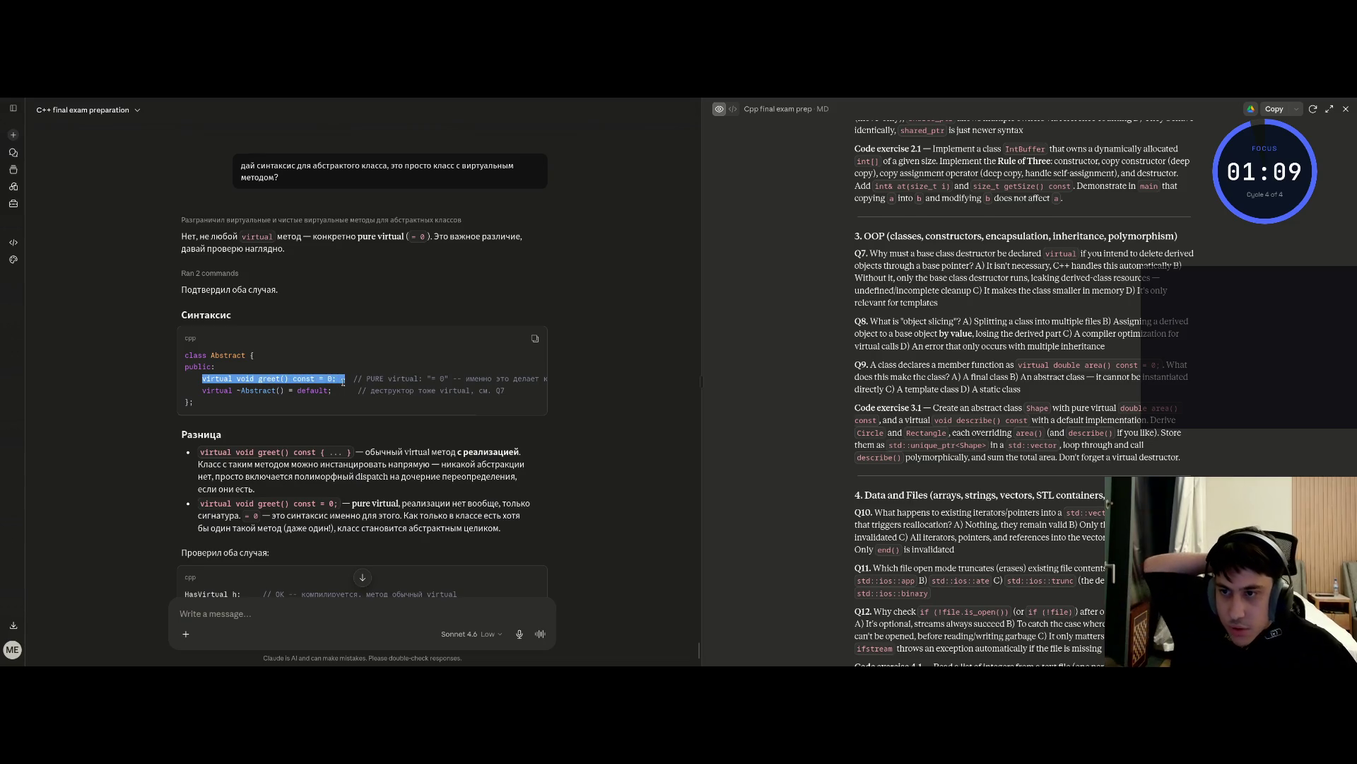
click(319, 375)
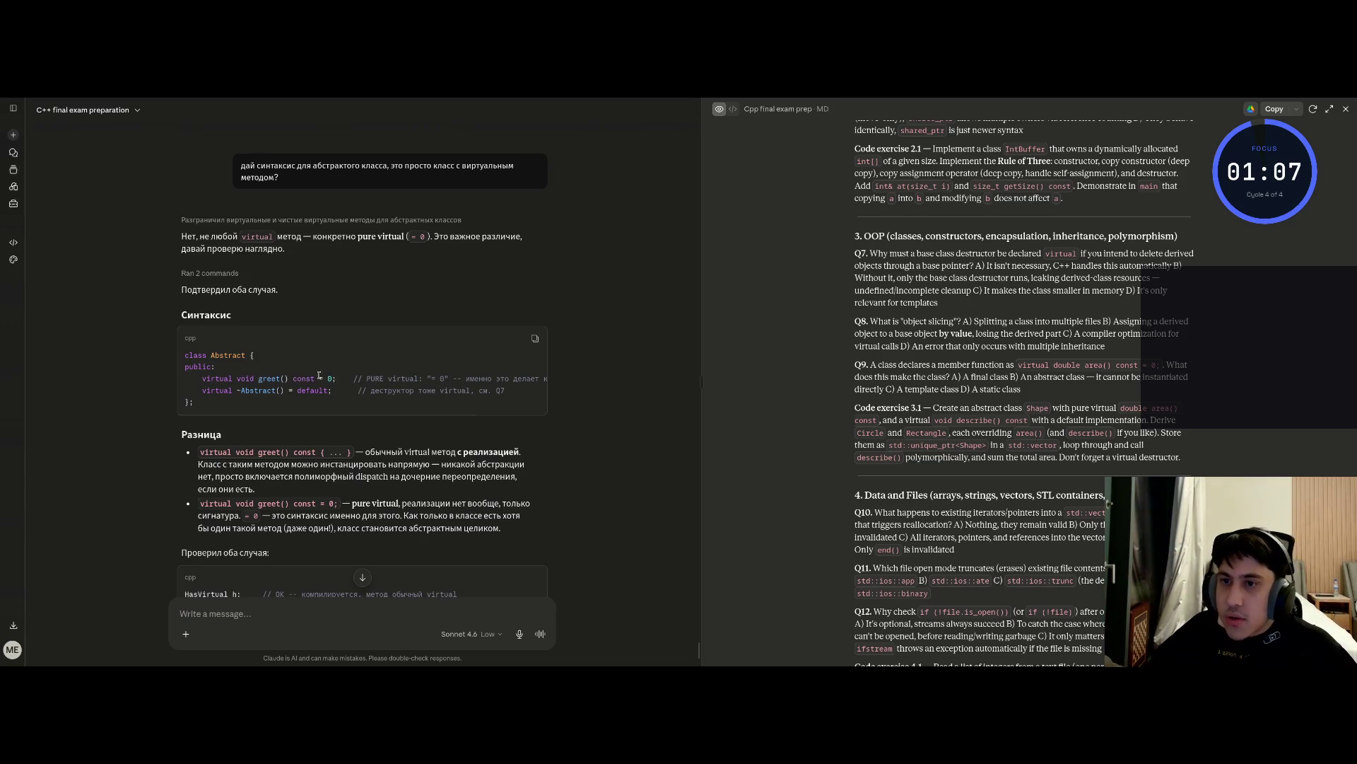
drag(332, 379, 209, 387)
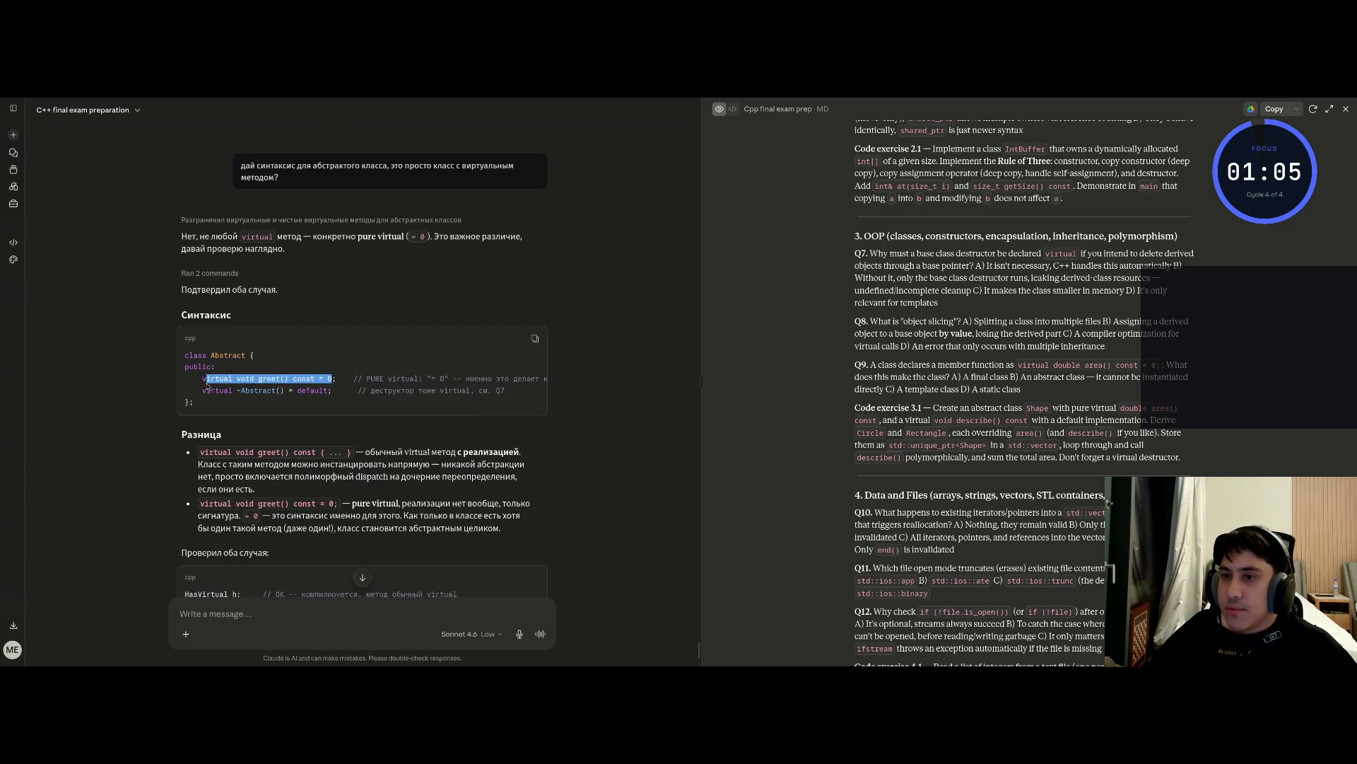
click(212, 389)
mouse_move(365, 417)
mouse_down()
mouse_move(194, 396)
mouse_move(334, 386)
mouse_up()
click(191, 403)
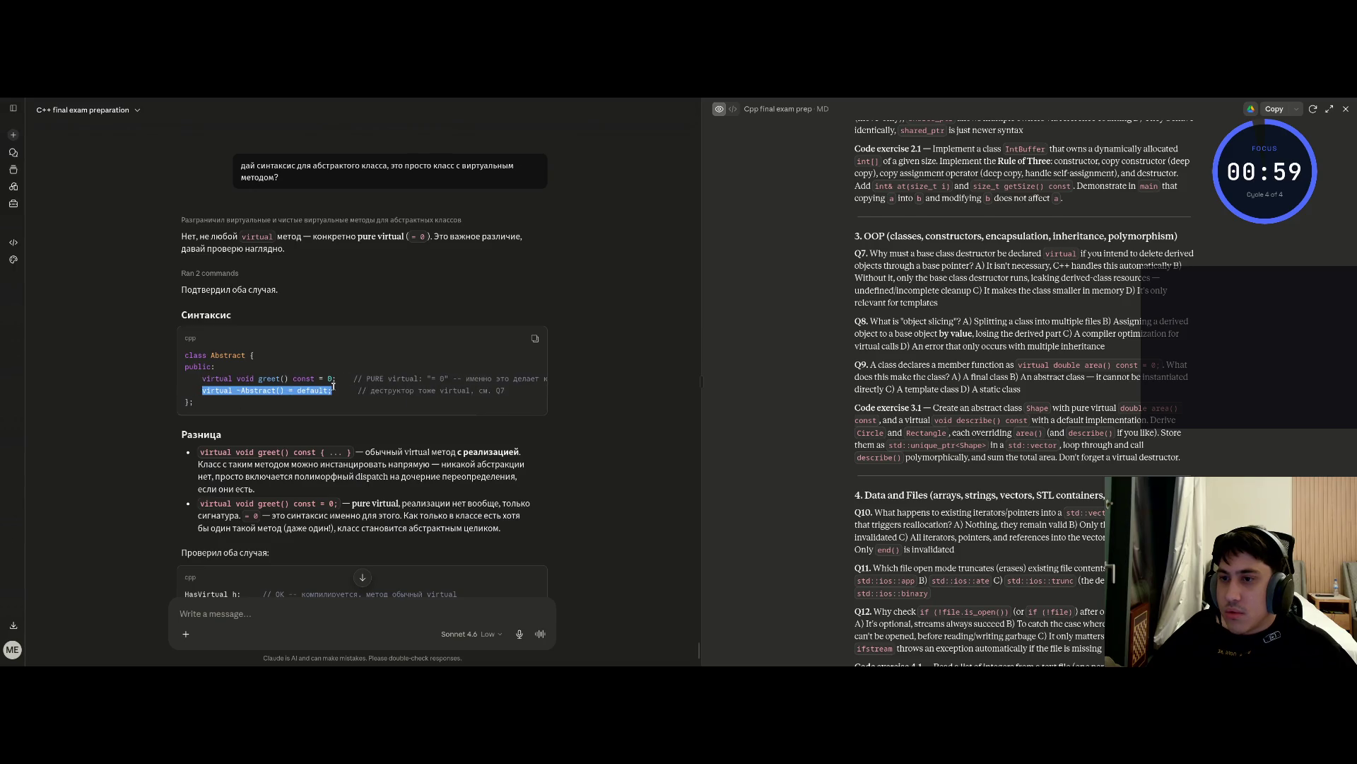
click(332, 401)
scroll(207, 377, down, 3)
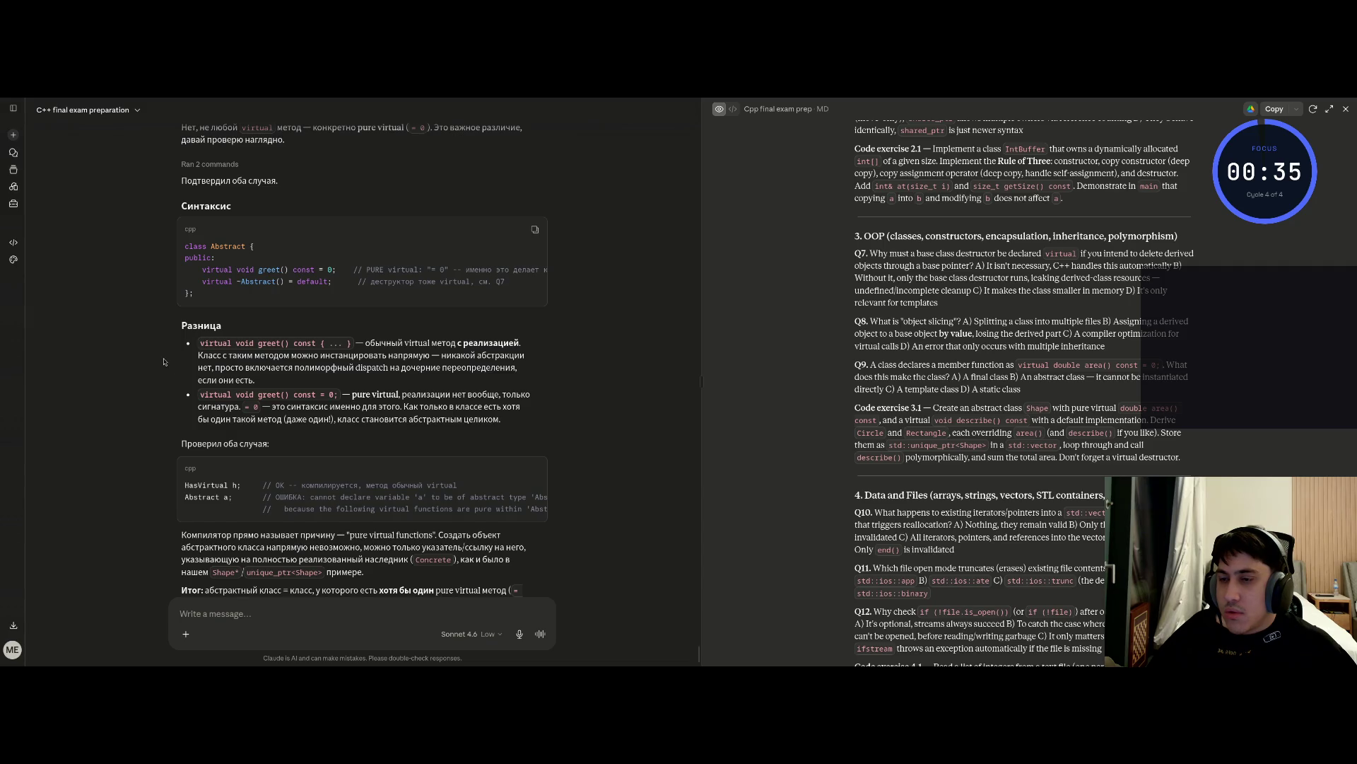
Read the 'Проверил оба случая' compiler check, then reach the desktop showing 11_3.cpp
scroll(191, 375, down, 1)
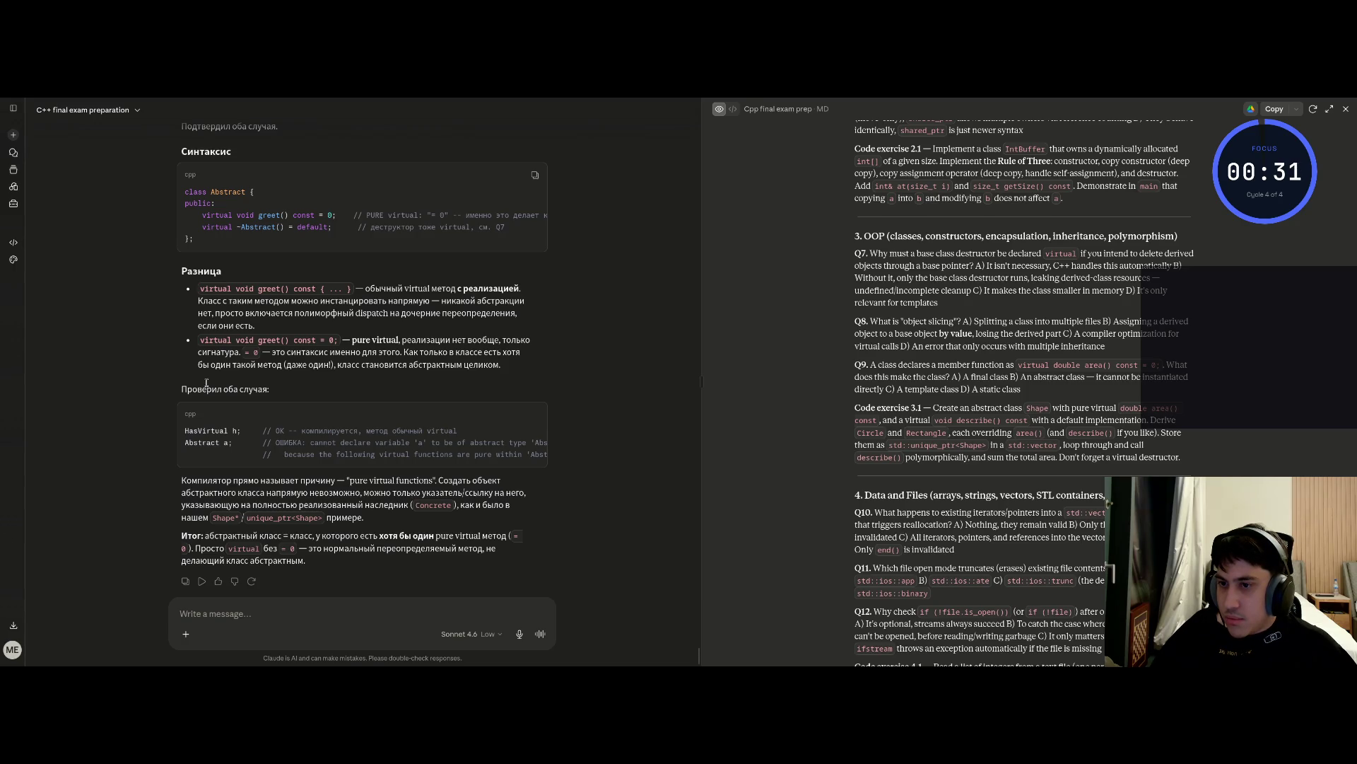
scroll(486, 460, right, 1)
scroll(486, 469, left, 1)
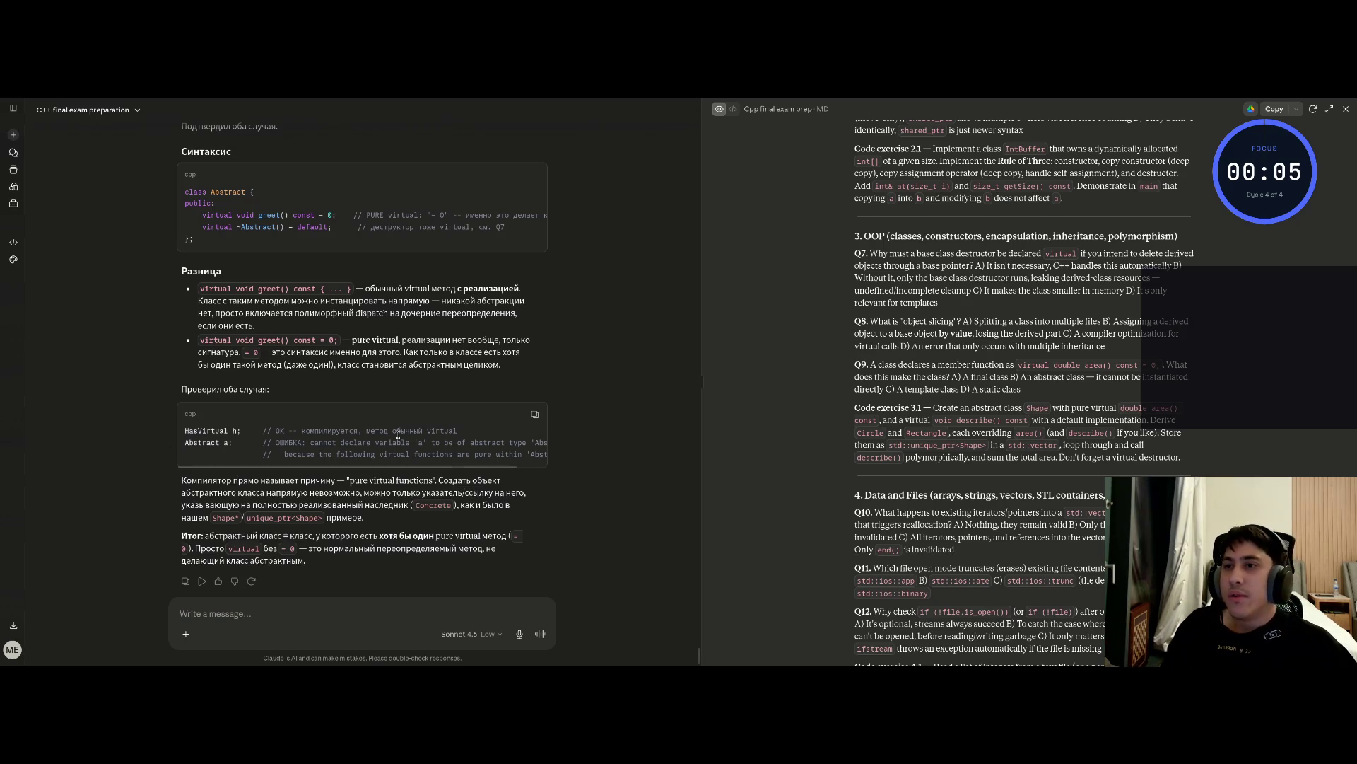
key(ctrl+super+Right)
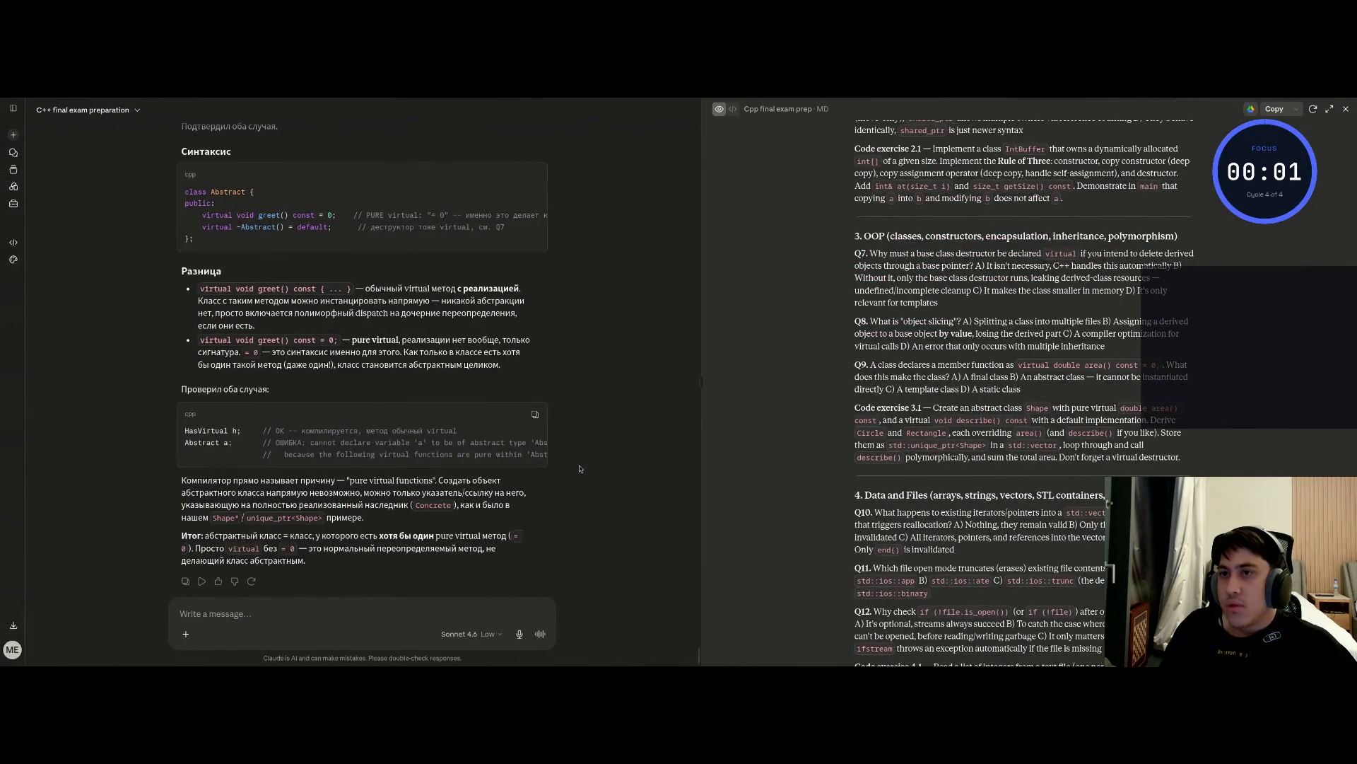
key(ctrl+super+Left)
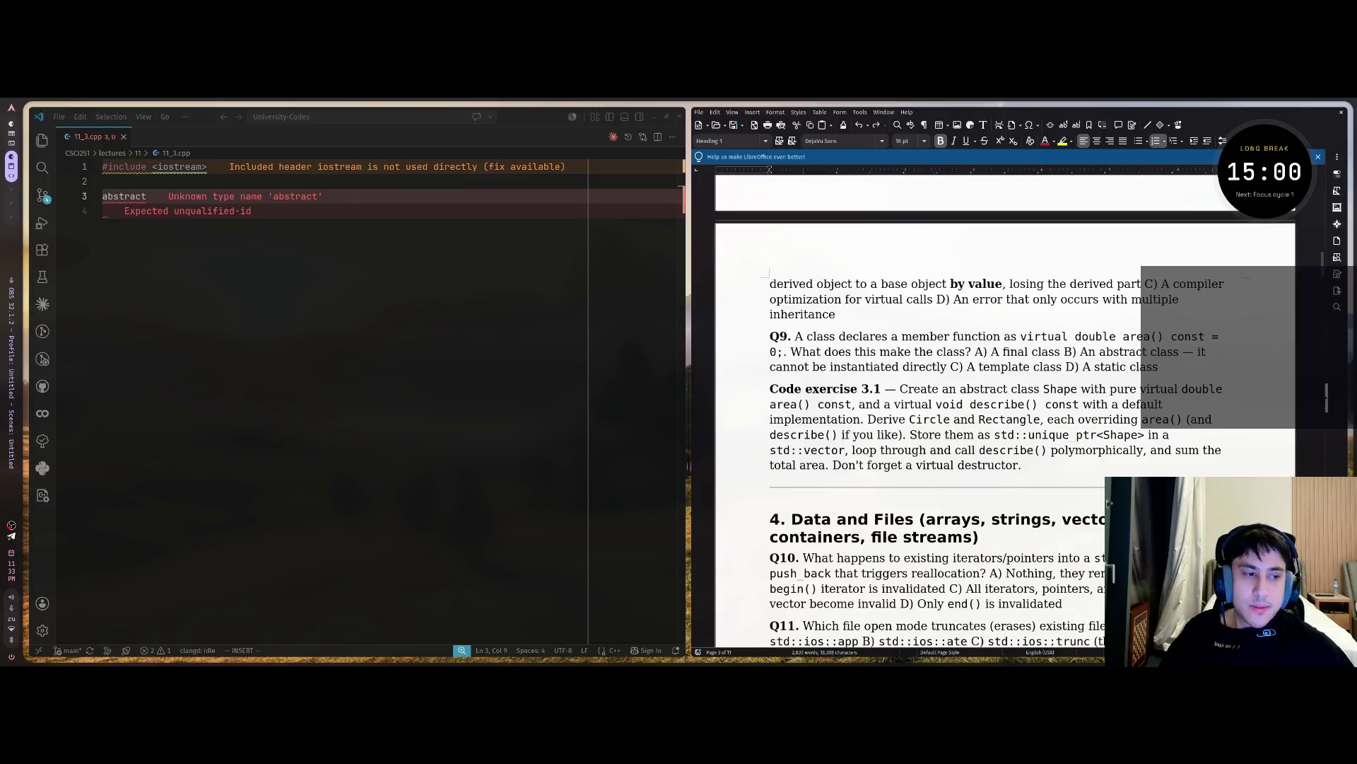
Leave Vim insert mode in 11_3.cpp and return to the Claude chat desktop
click(139, 129)
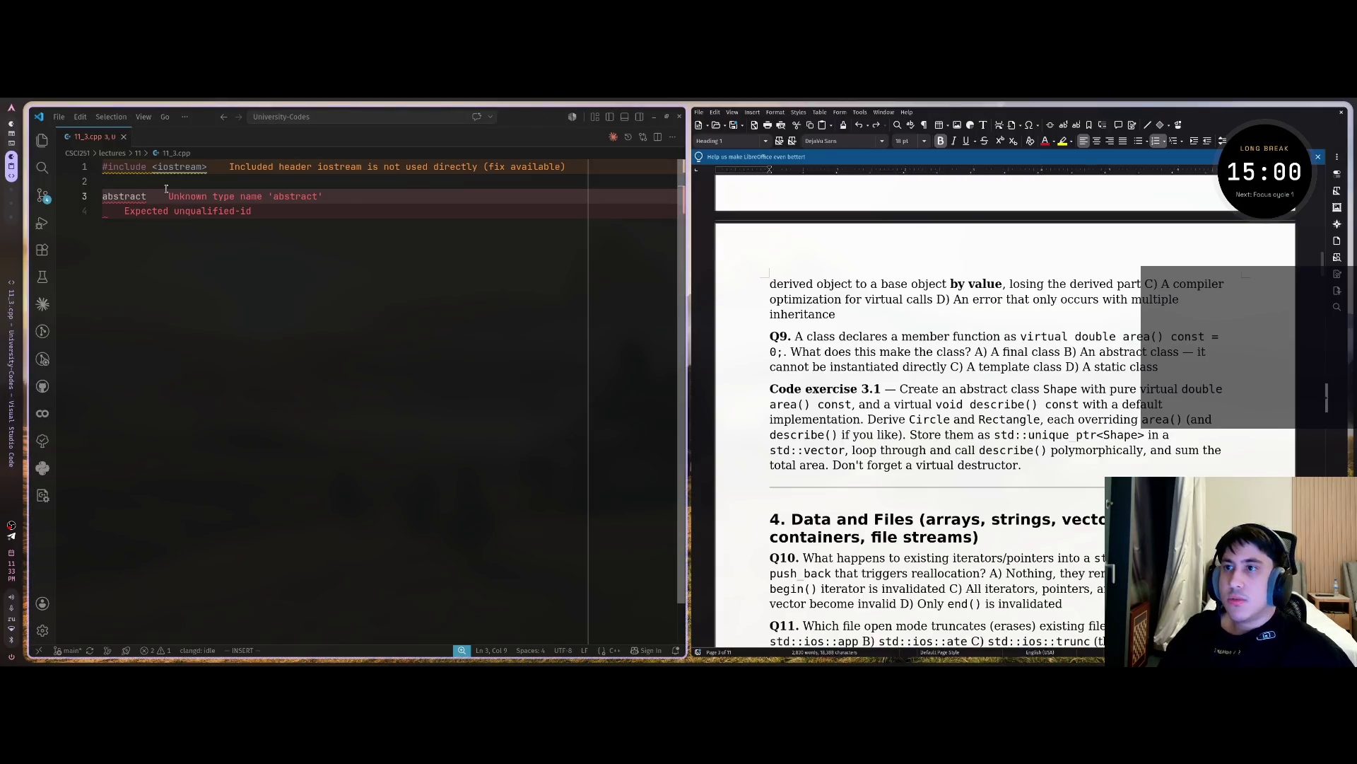
key(Escape)
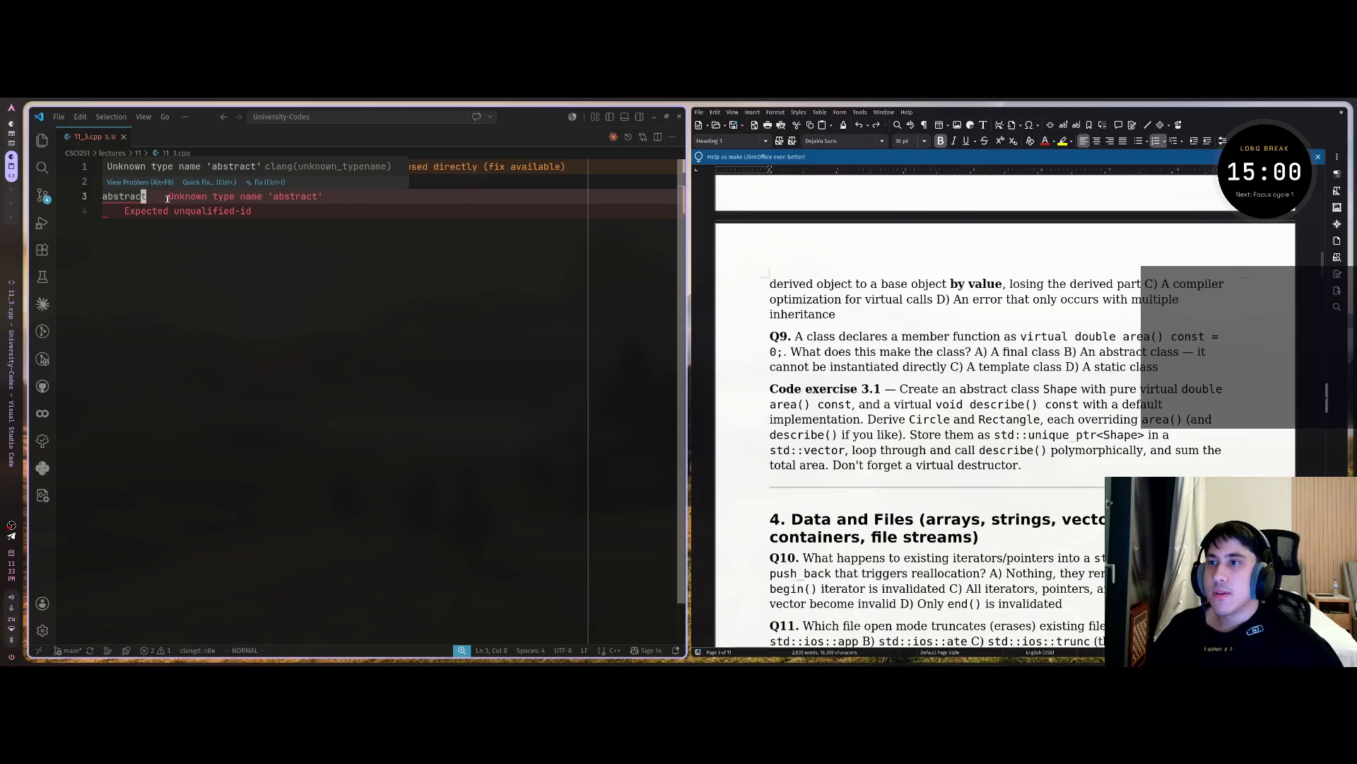
key(super+2)
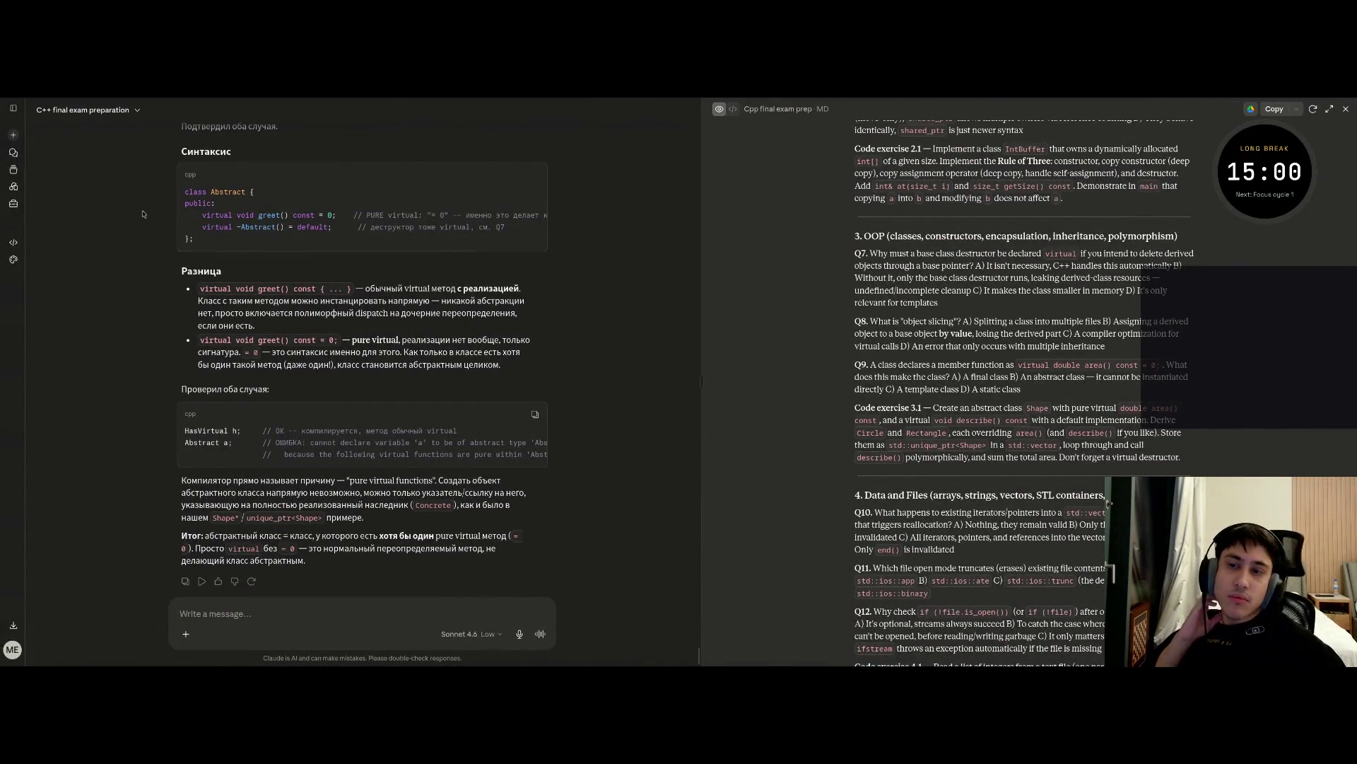
Star the 'C++ final exam preparation' chat from the sidebar and dismiss the Design tip
scroll(319, 264, down, 2)
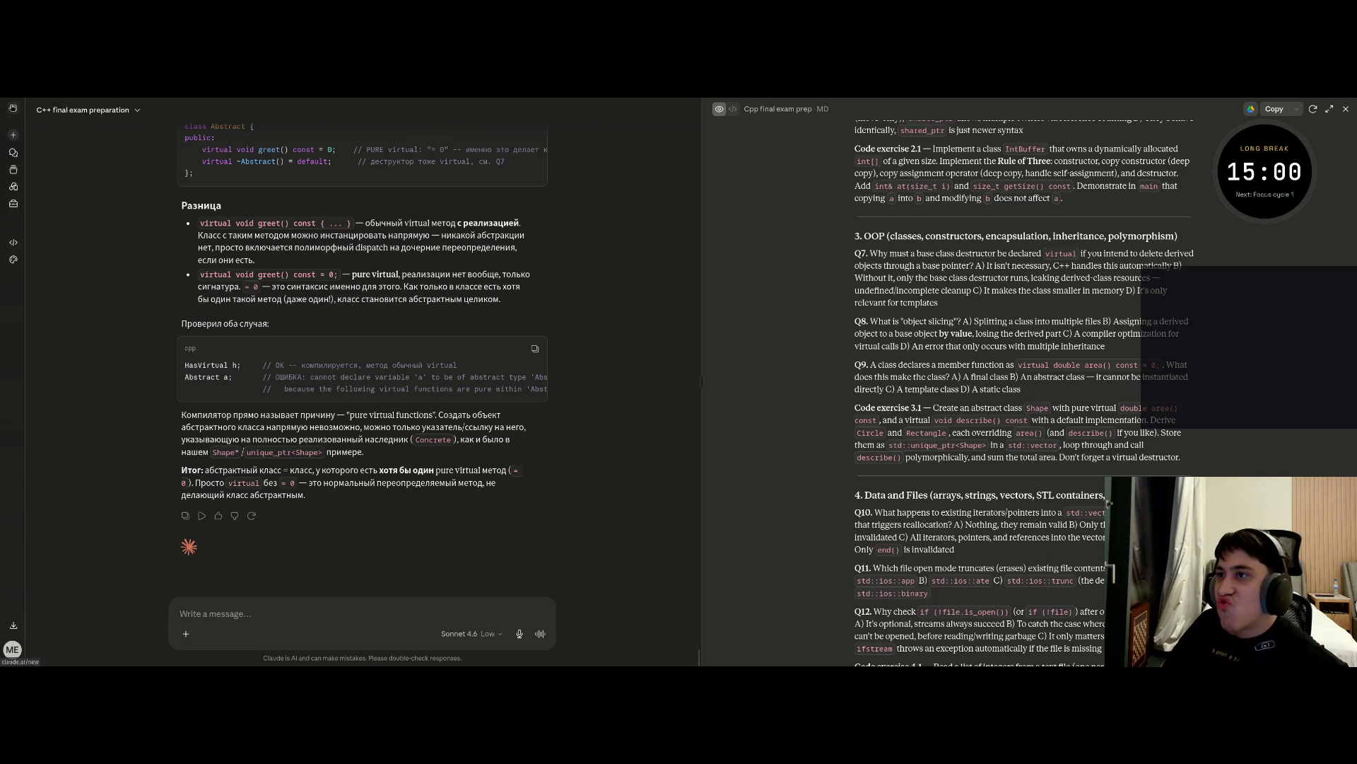
click(14, 250)
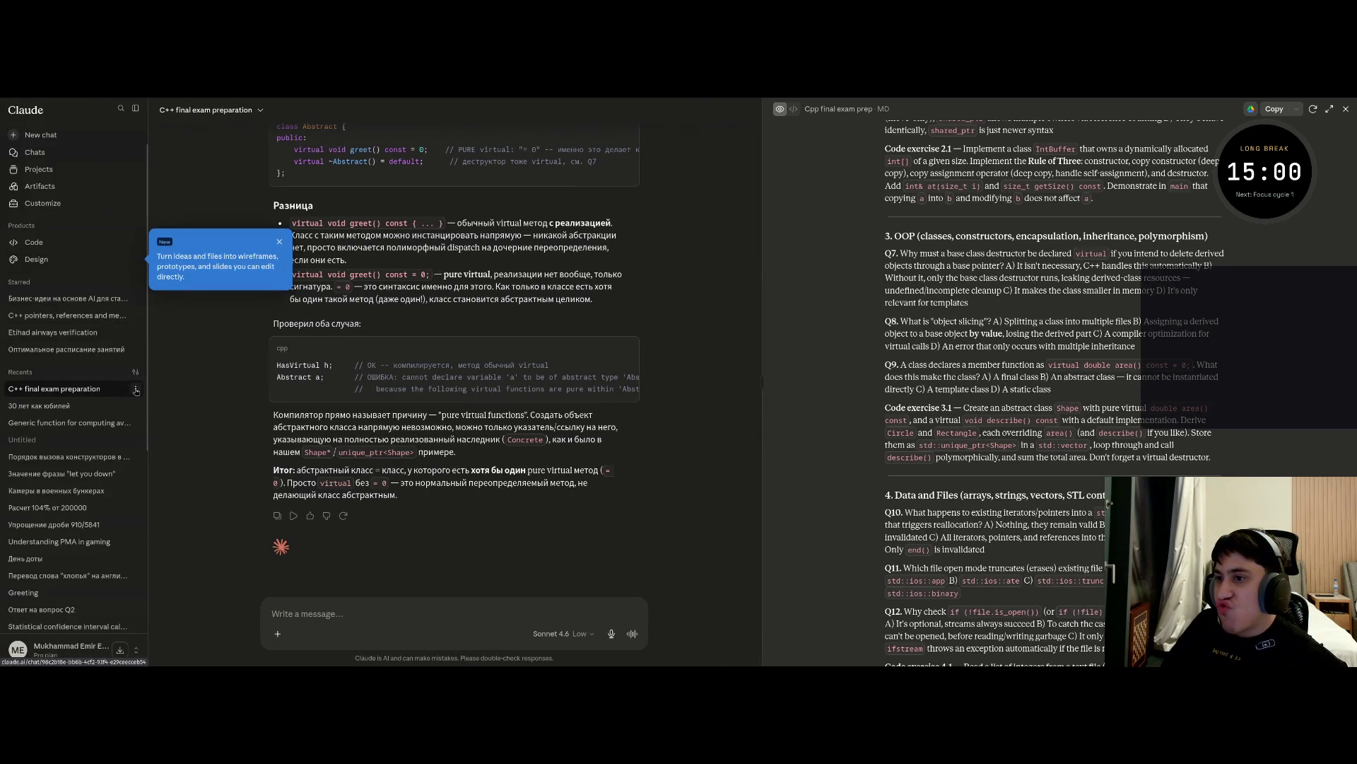
click(135, 388)
click(91, 409)
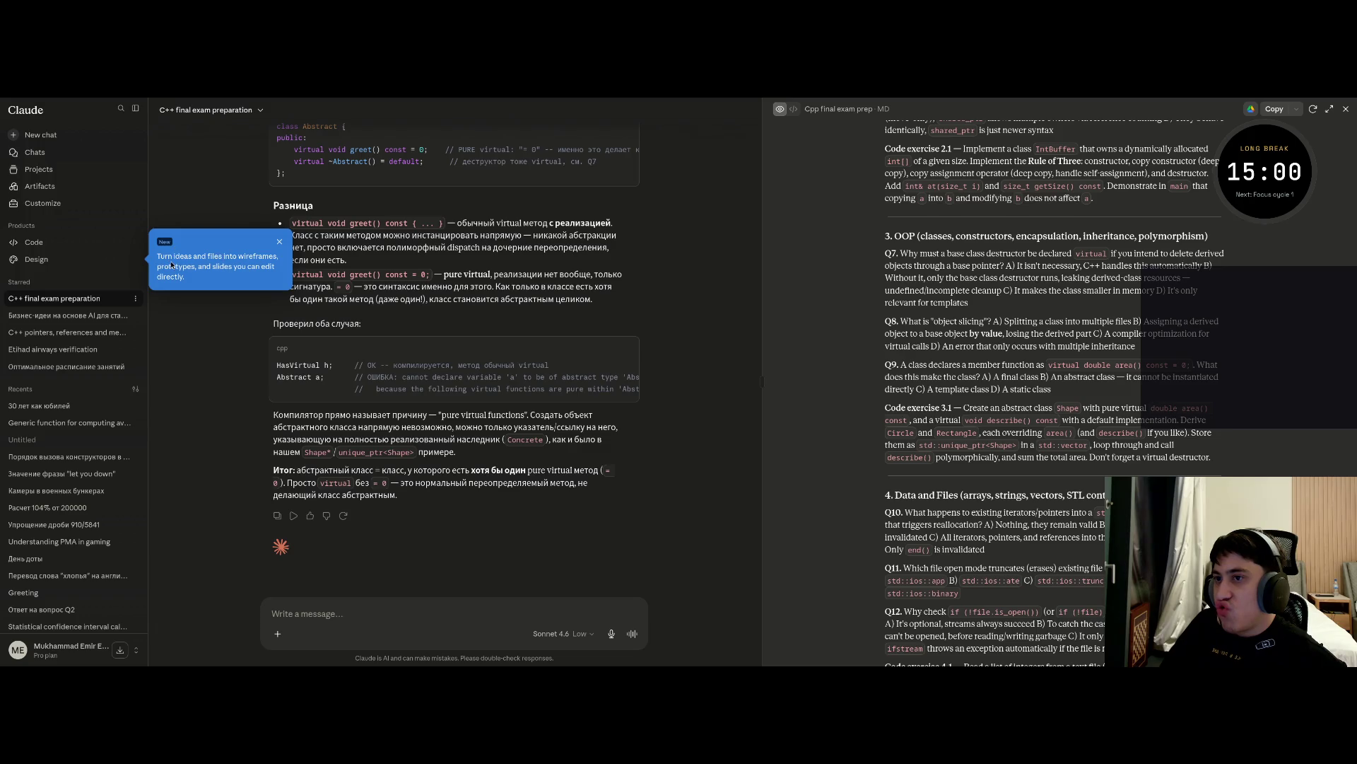
click(278, 243)
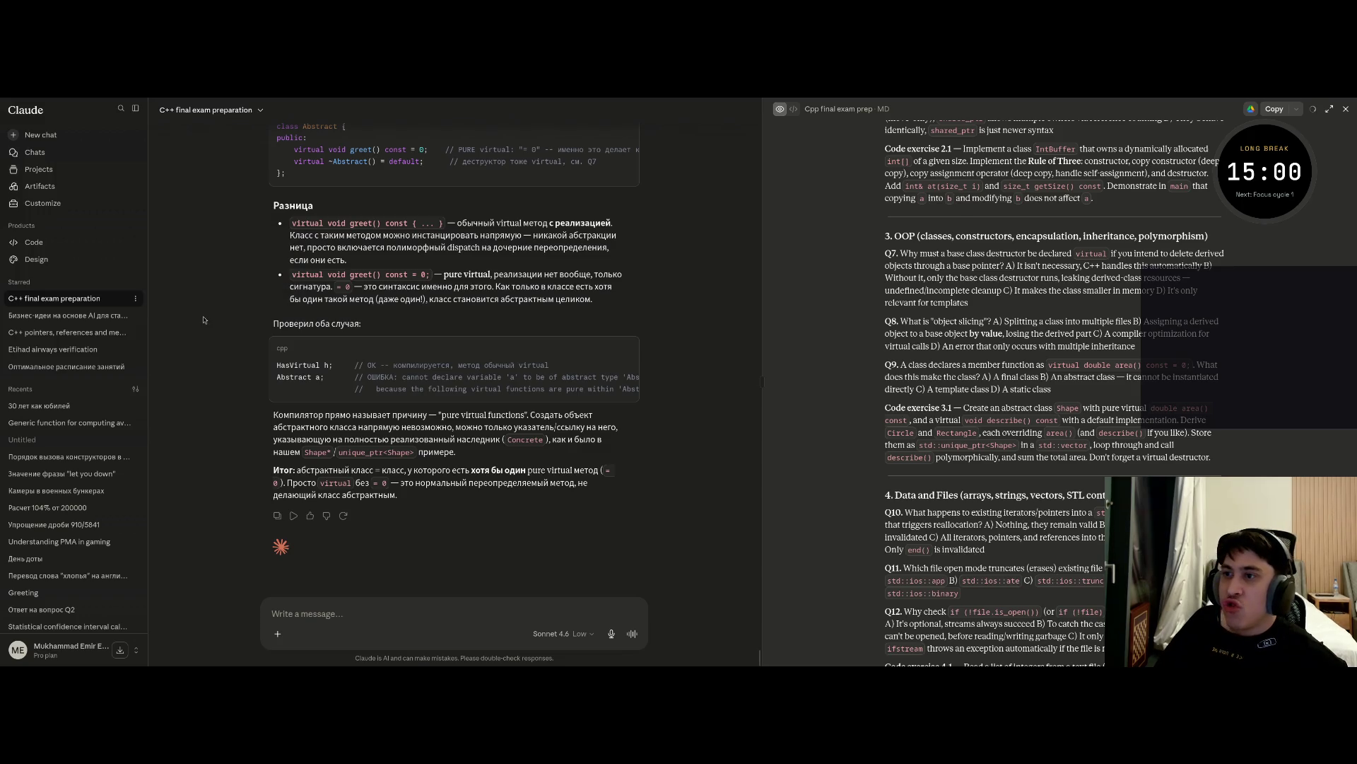
key(super+Right)
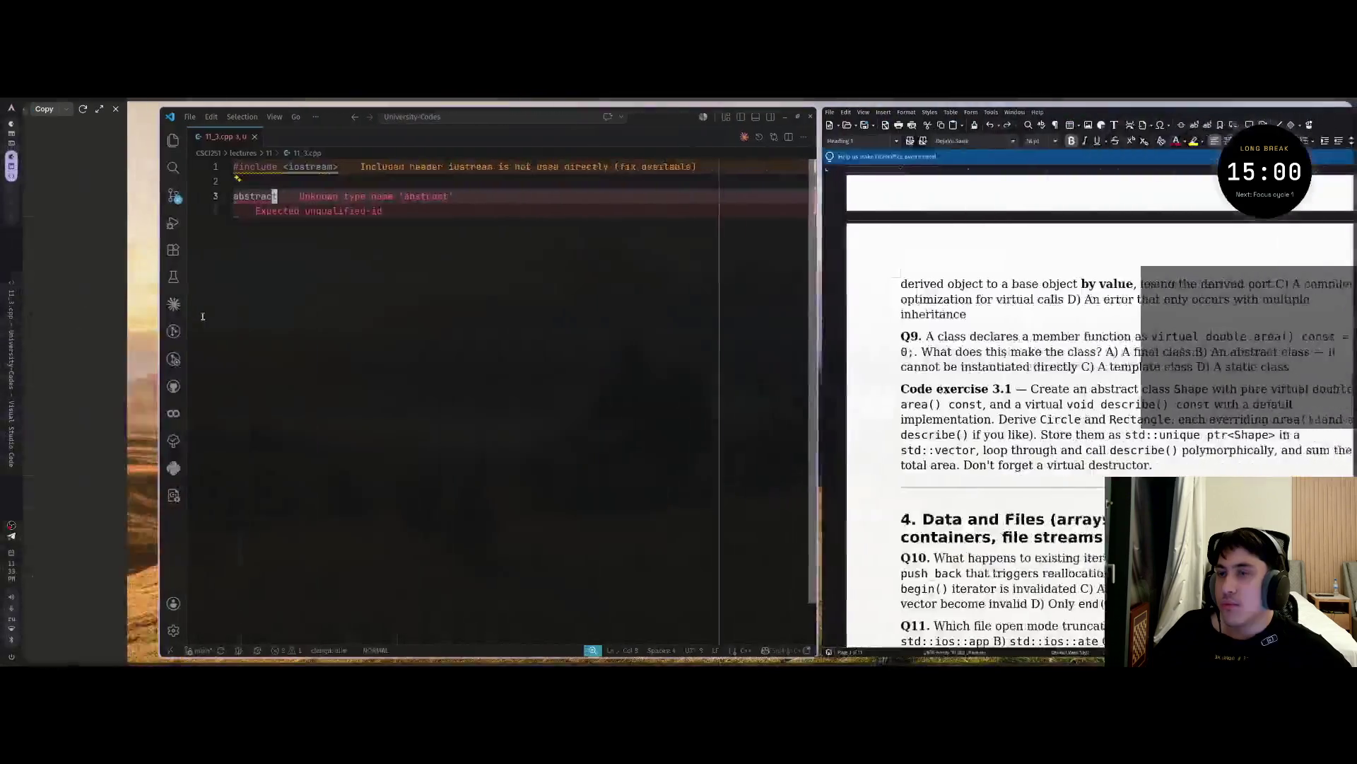
Stage all four changed files and begin the commit message with 'Added'
key(j)
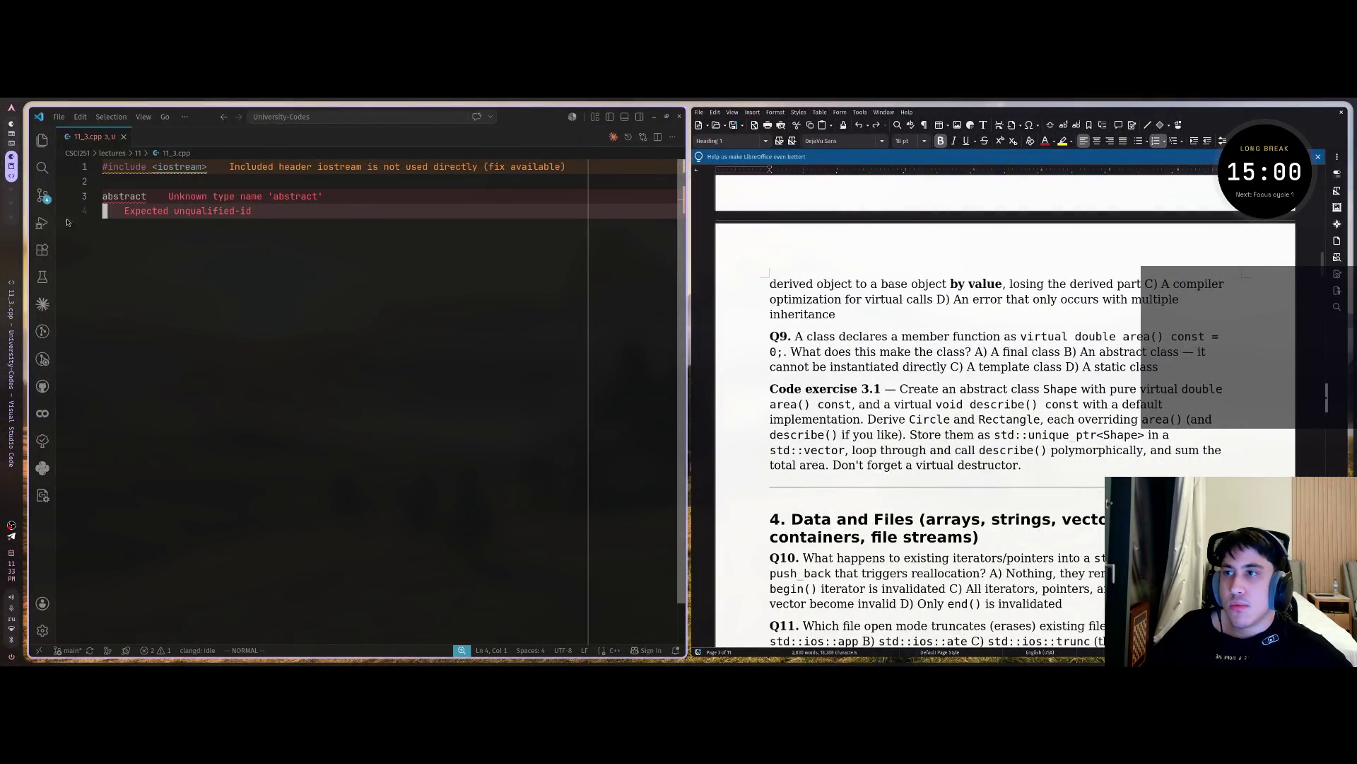
key(ctrl+shift+g)
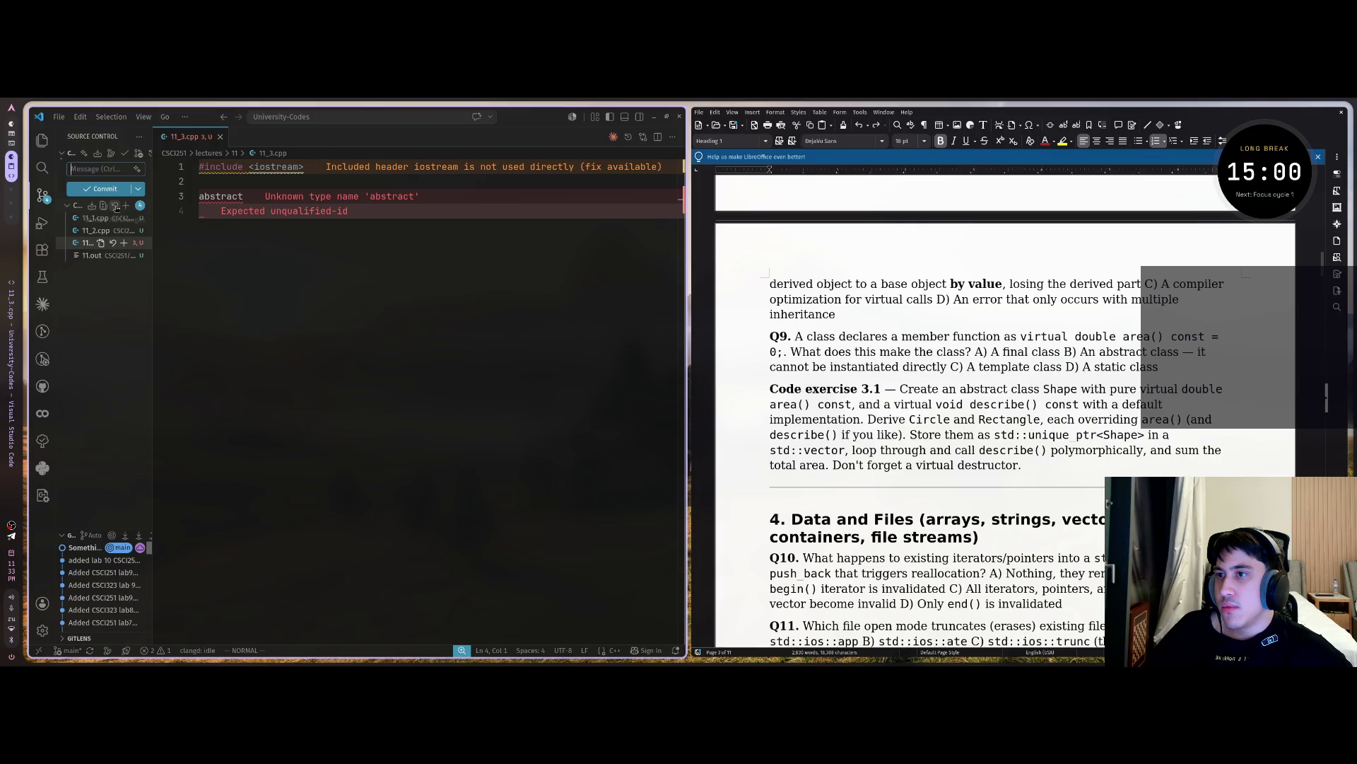
click(126, 205)
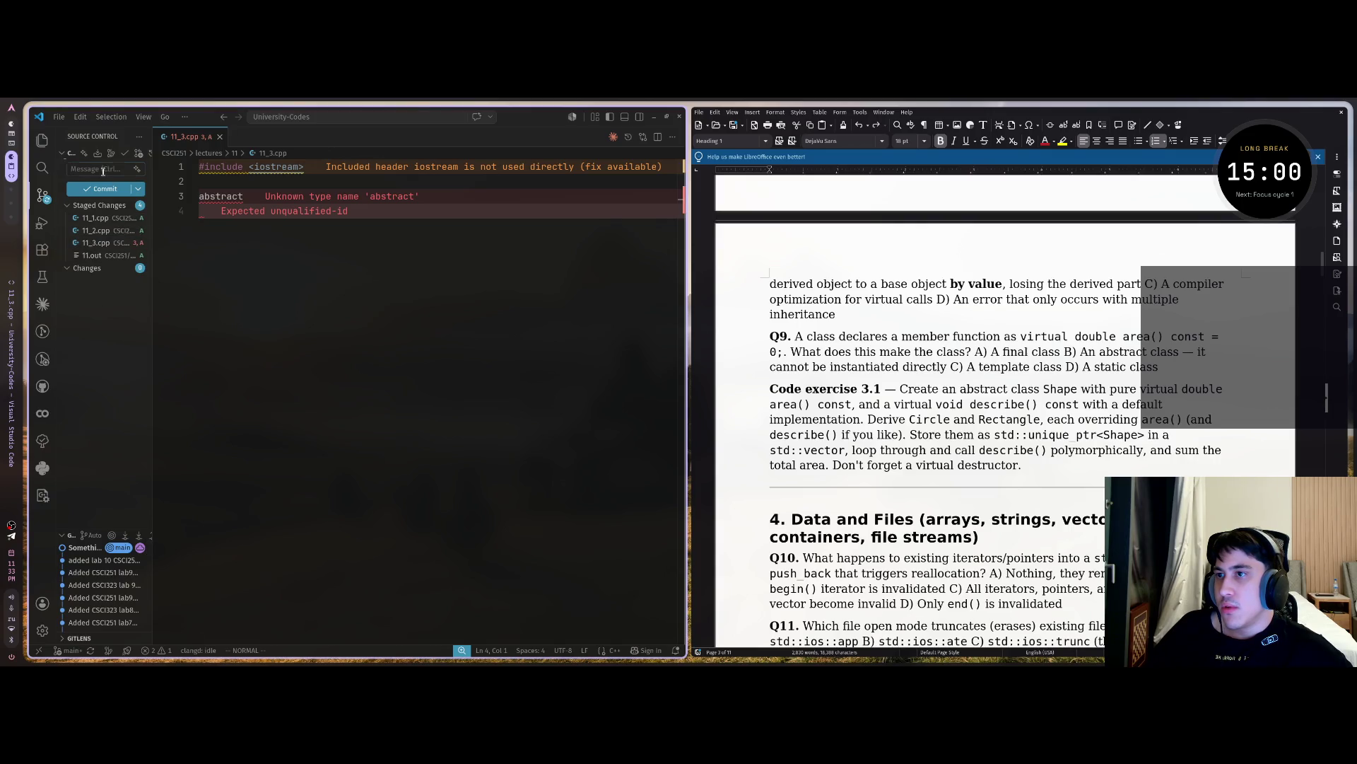
text(o)
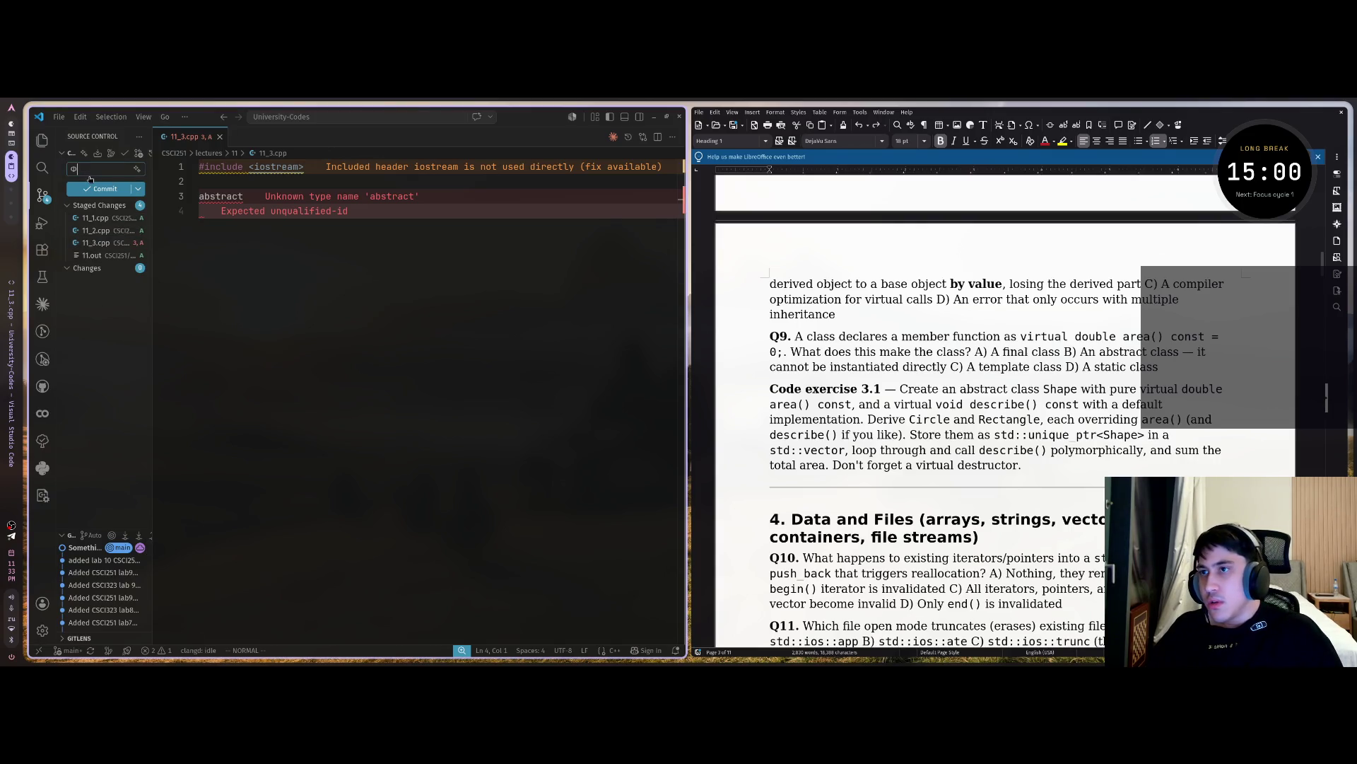
key(BackSpace)
text(Added 3)
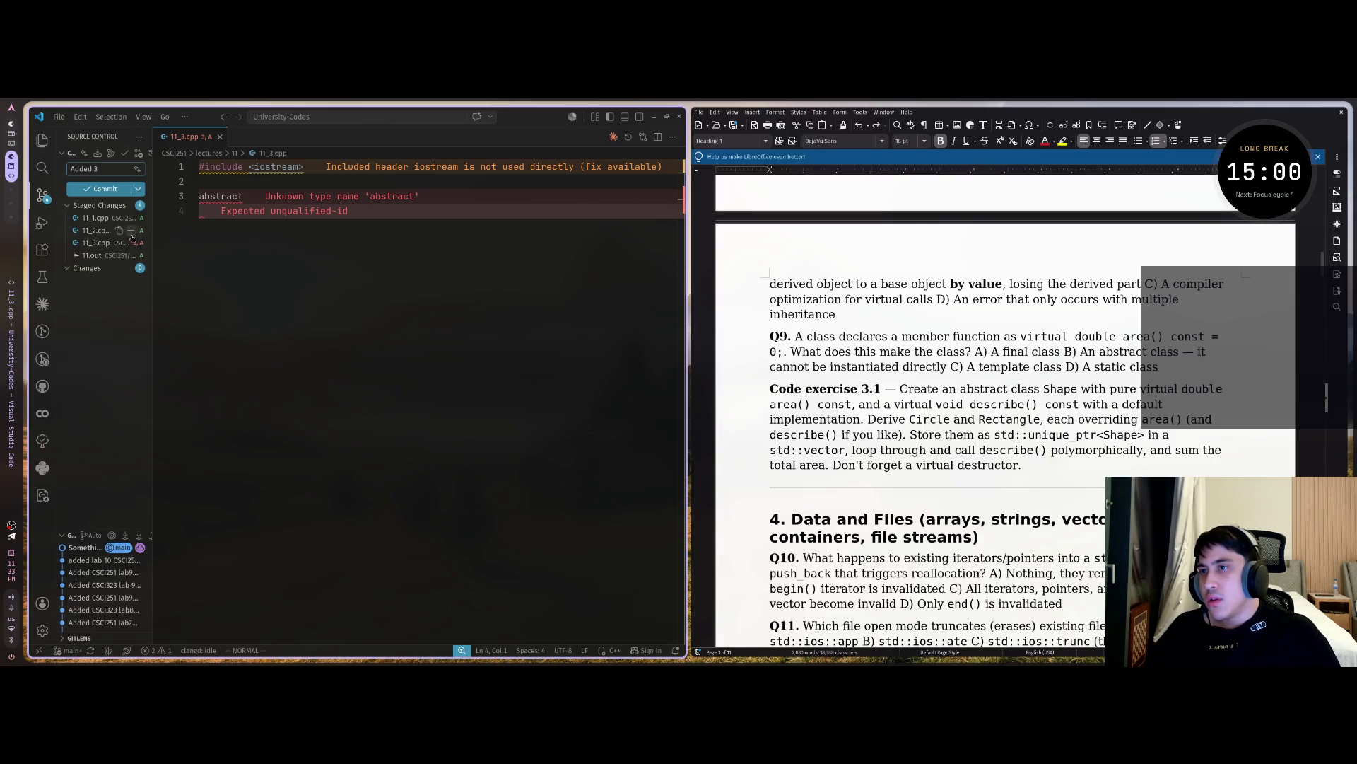
Unstage 11.out and continue the commit message with 'code exe'
click(126, 255)
click(98, 170)
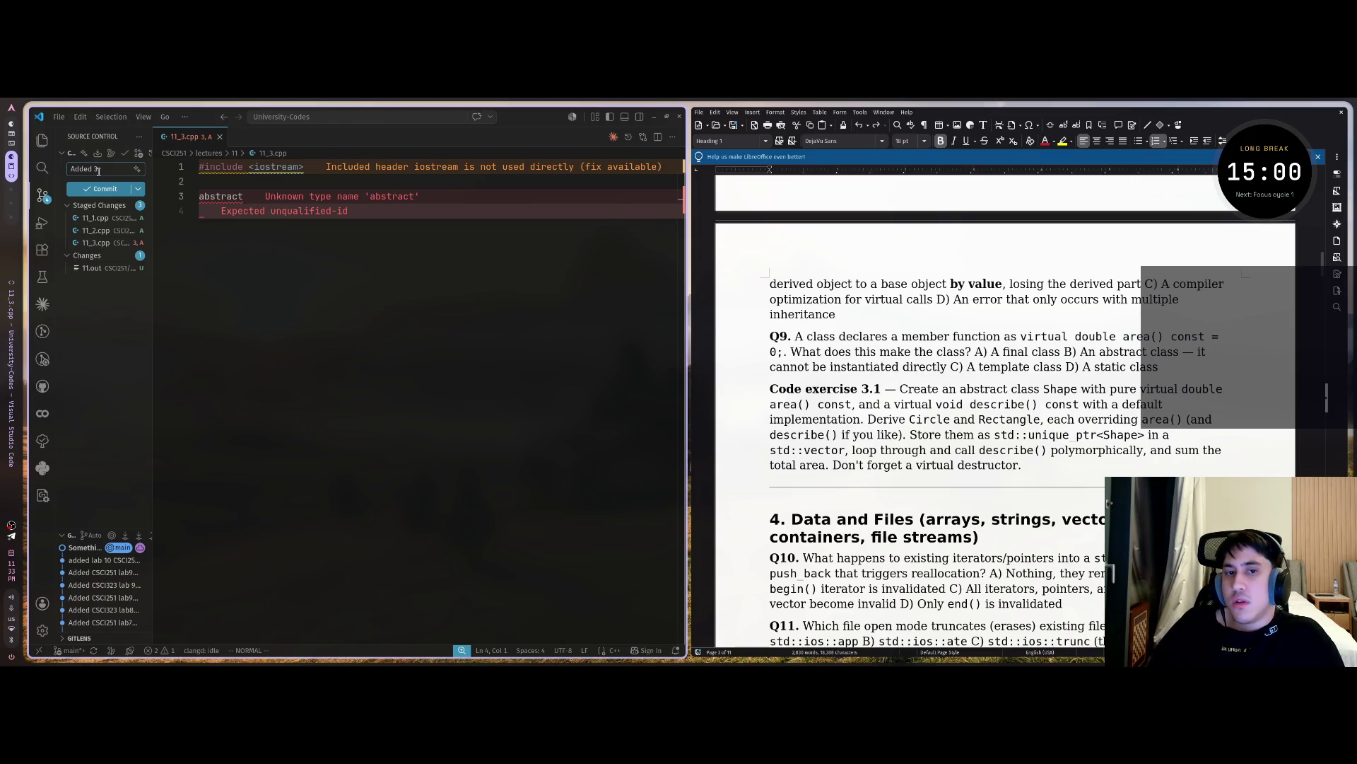
text( code)
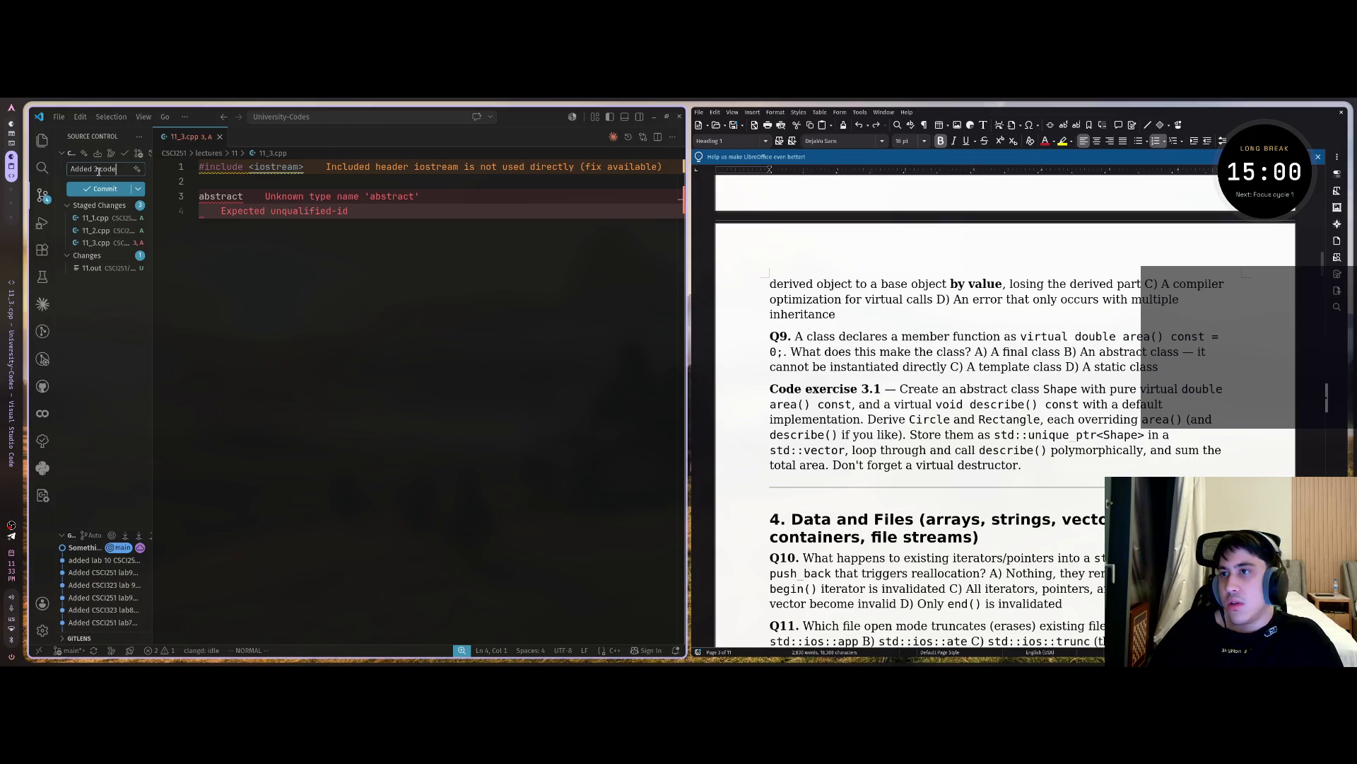
key(Return)
text(exefc)
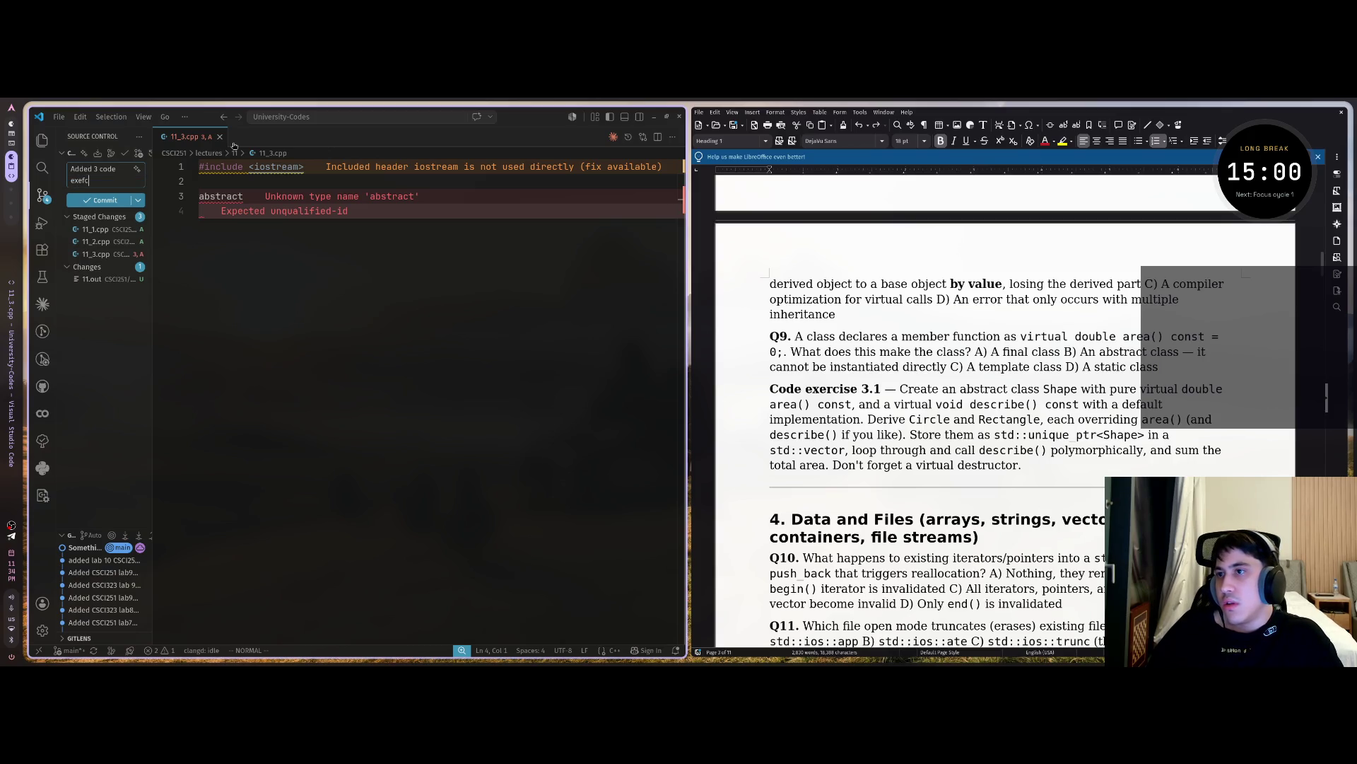